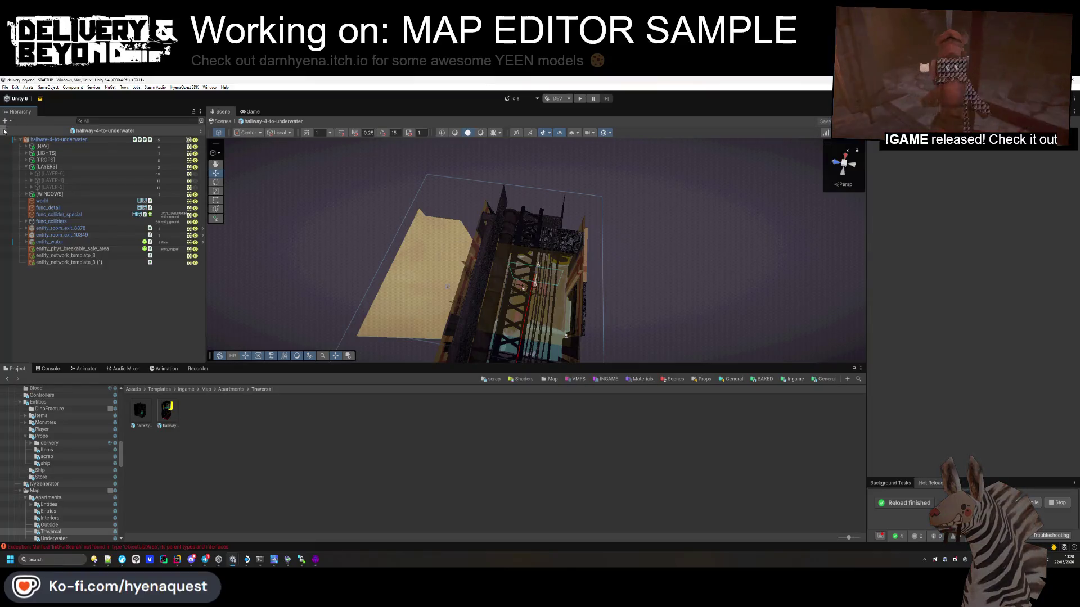
Step: Exit the hallway-4-to-underwater prefab and browse to the Scenes folder's six scene files
left_click(4, 130)
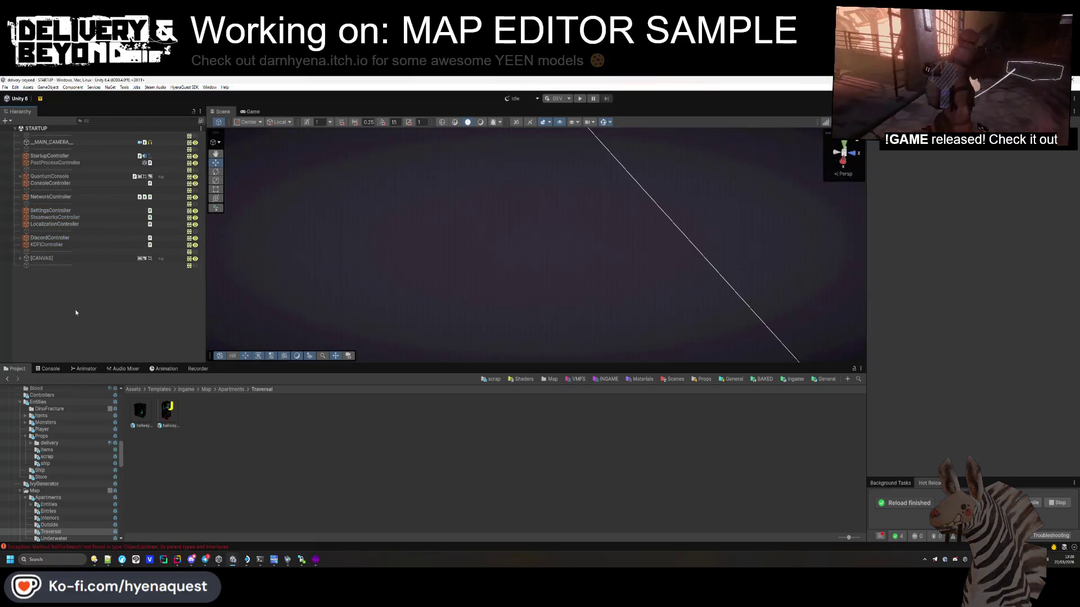
left_click(669, 383)
left_click(33, 415)
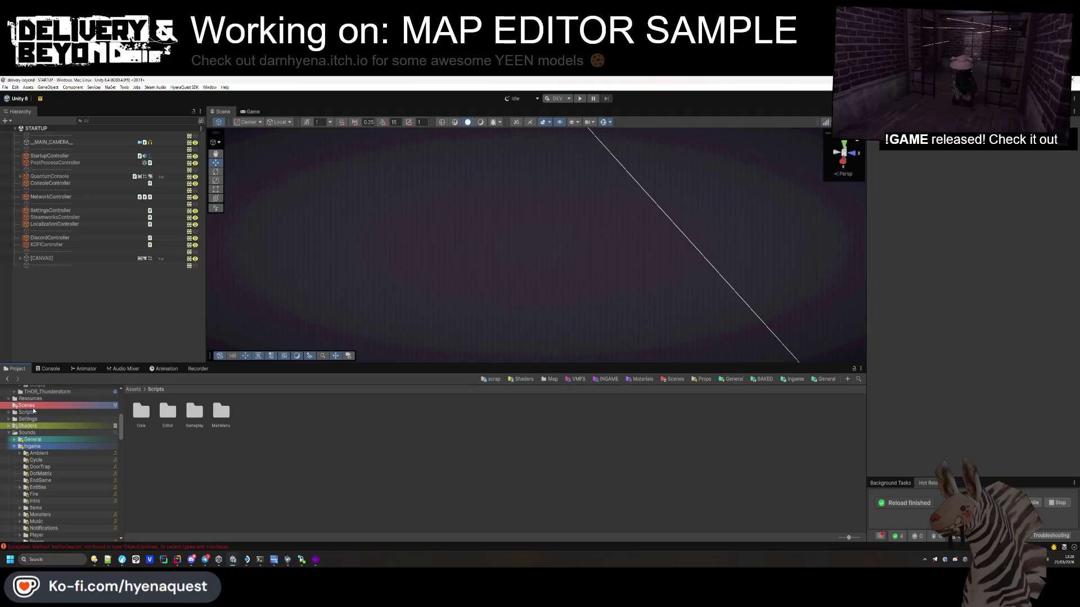
left_click(27, 406)
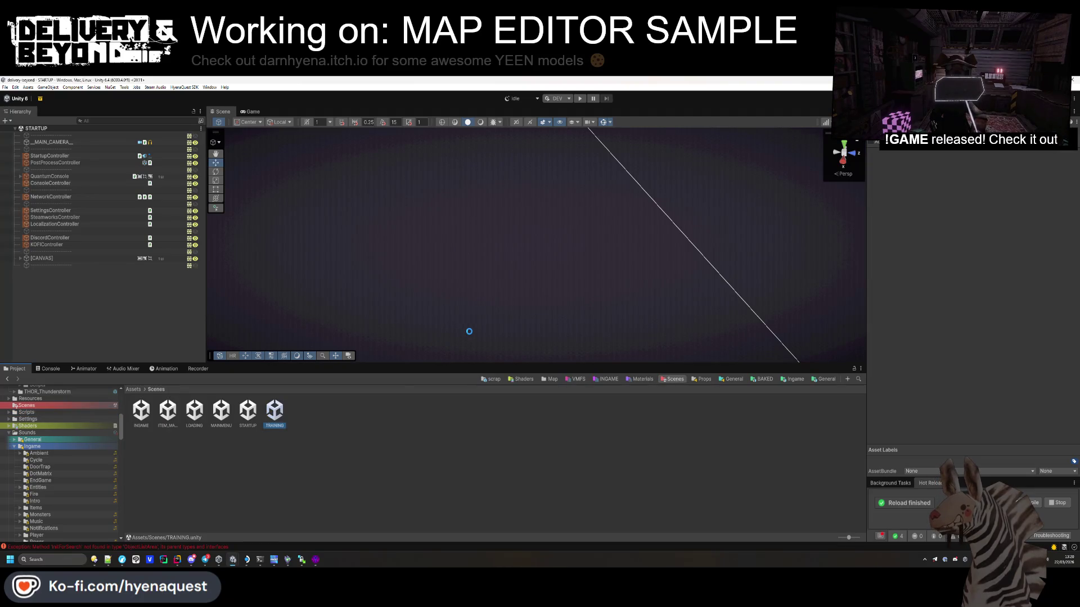
Step: Enlarge the Scene view, frame the [TUTORIAL] group and fly into the gate room
left_click_drag(492, 366, 491, 452)
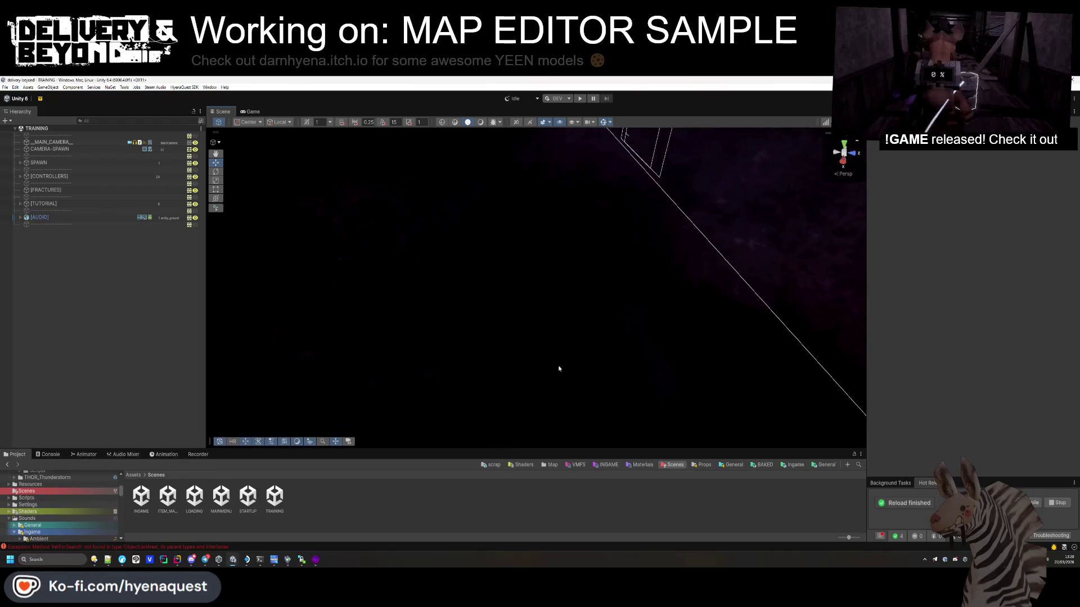
double_click(49, 205)
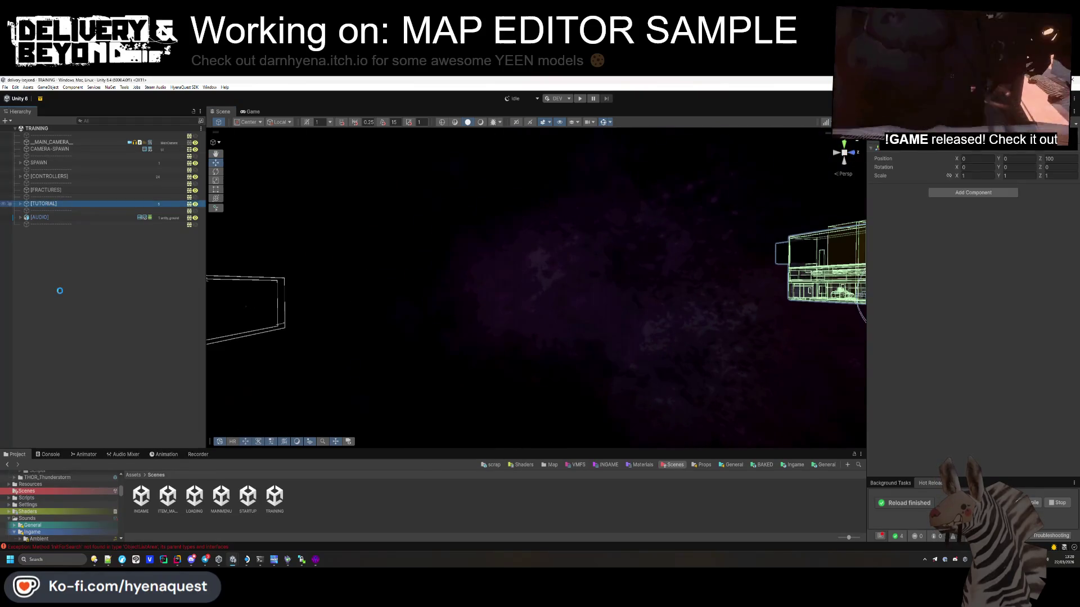
left_click(568, 292)
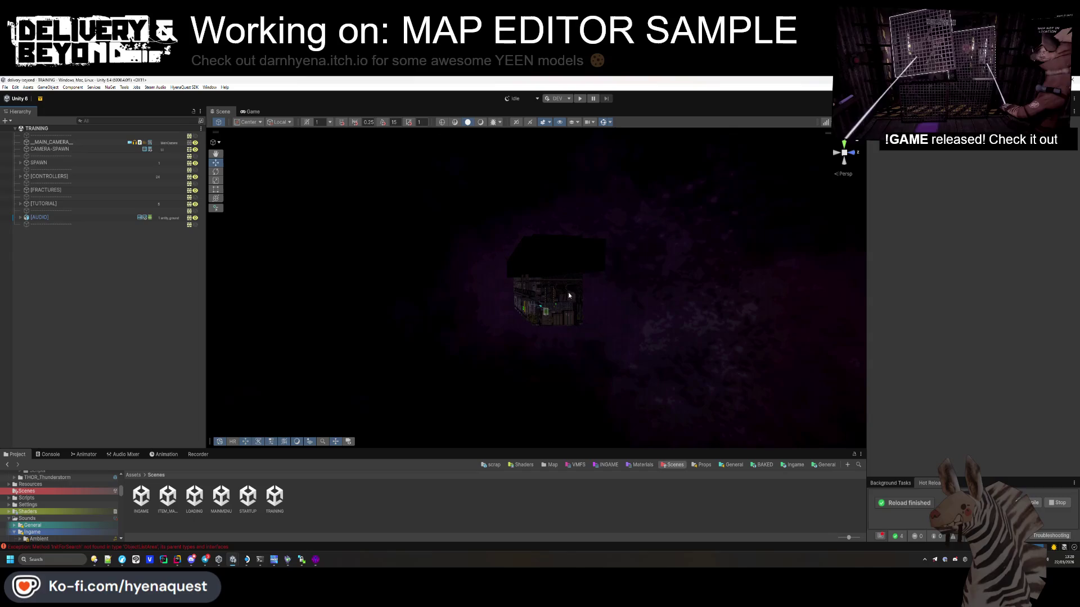
scroll(568, 292, "down", 10)
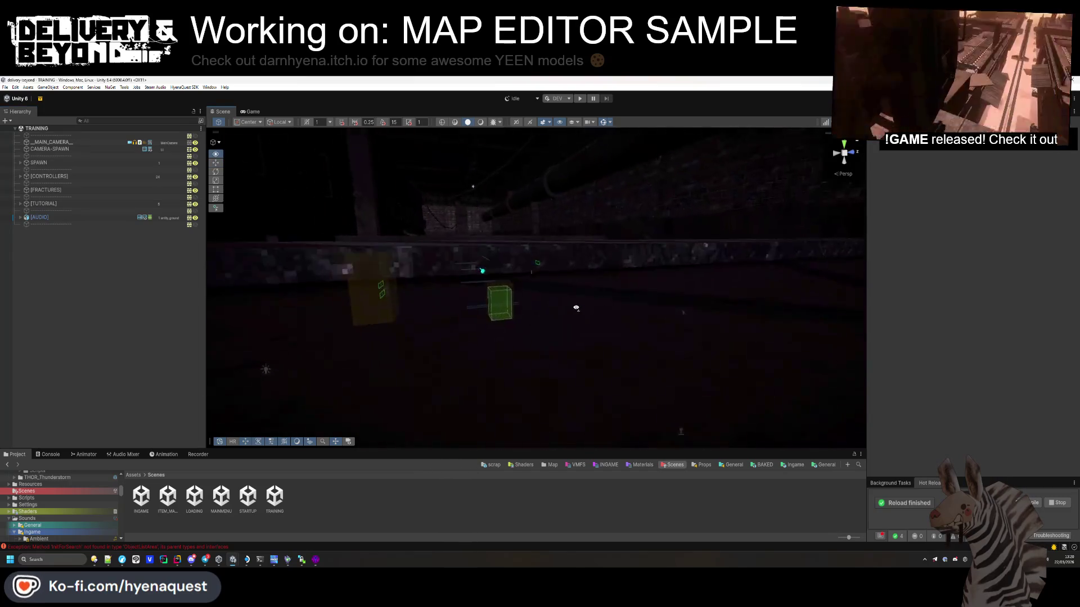
mouse_move(576, 308)
left_mouse_down()
mouse_move(550, 284)
mouse_move(482, 309)
mouse_move(538, 301)
mouse_move(330, 354)
mouse_move(467, 270)
mouse_move(425, 312)
mouse_move(309, 326)
mouse_move(321, 311)
mouse_move(446, 277)
left_mouse_up()
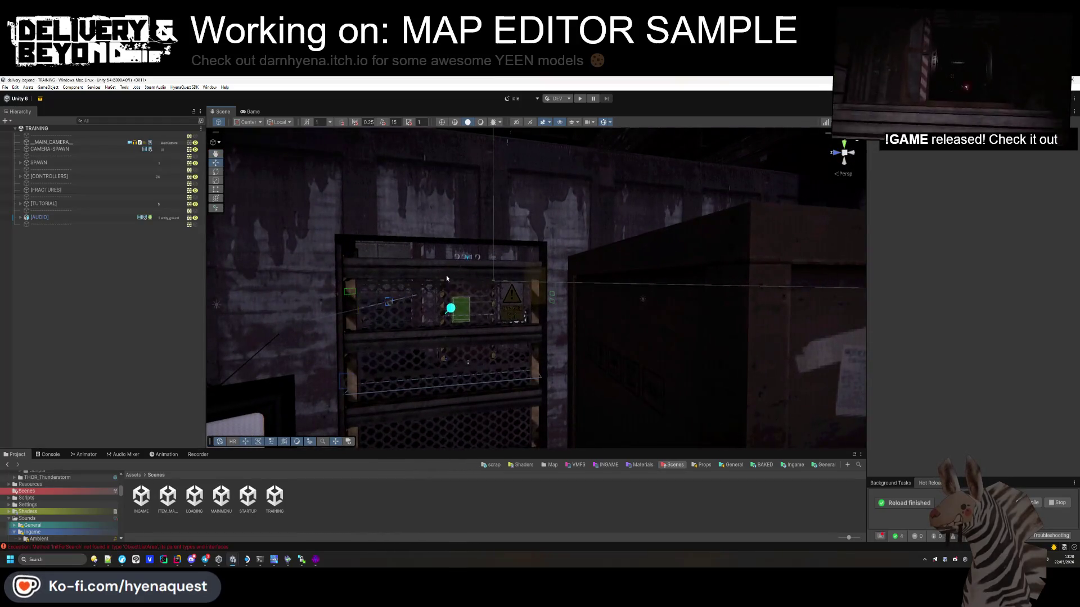
Step: Create an empty object under [ZONES] named ZONE-START
left_click(447, 278)
double_click(117, 274)
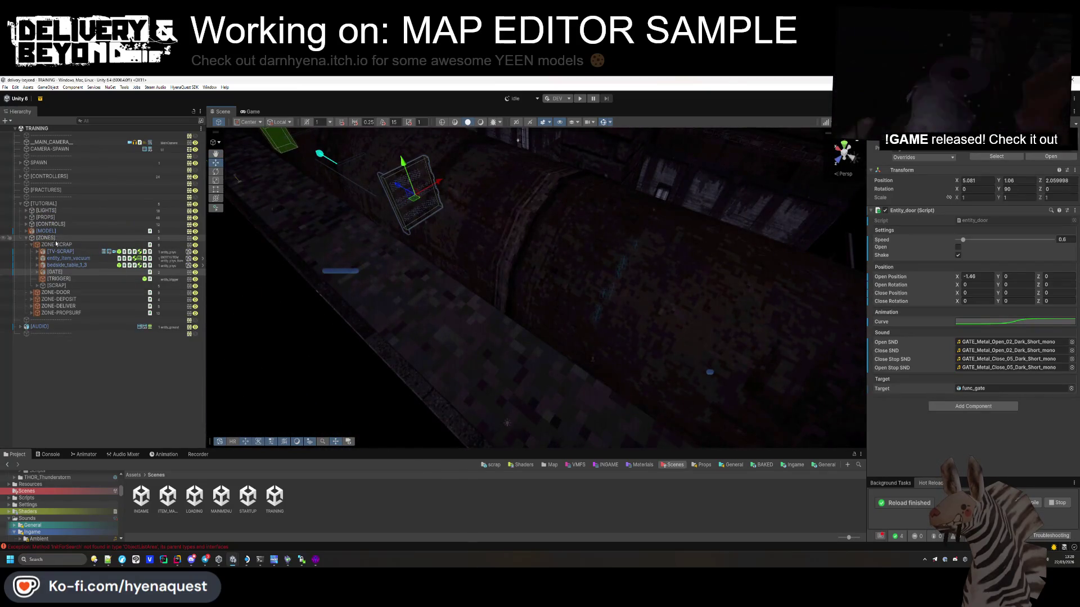
right_click(56, 243)
left_click(90, 279)
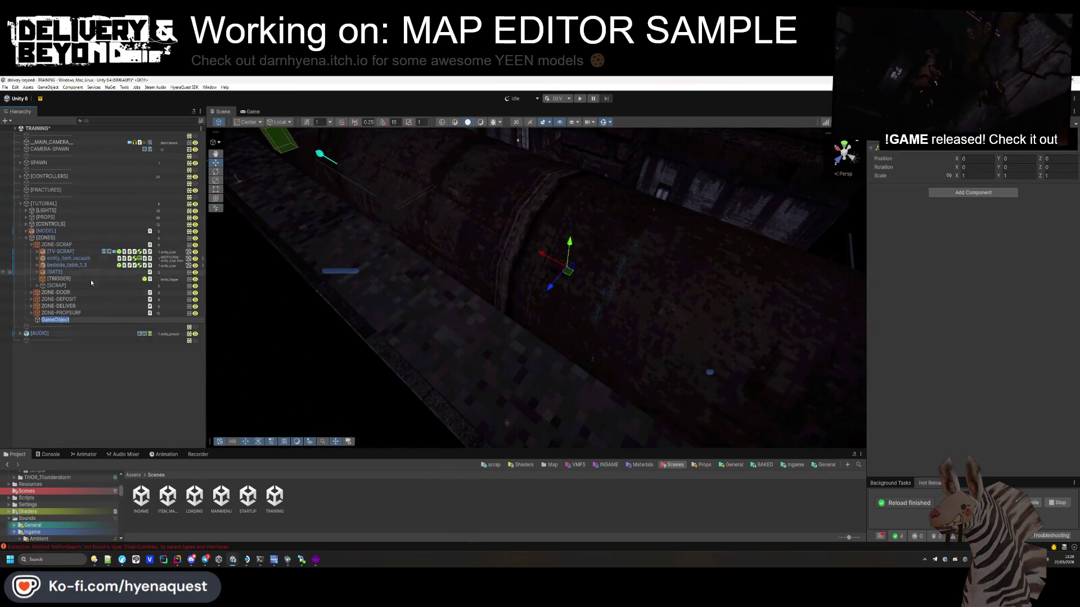
type("[ZO")
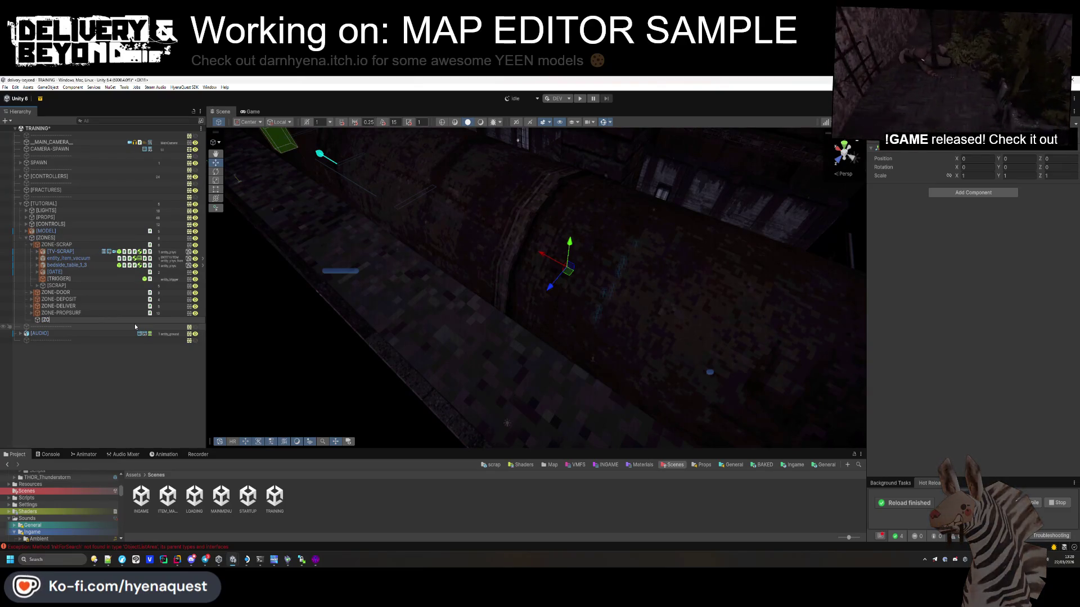
key("BackSpace")
key("BackSpace")
key("BackSpace")
type("ZONE-START")
key("Return")
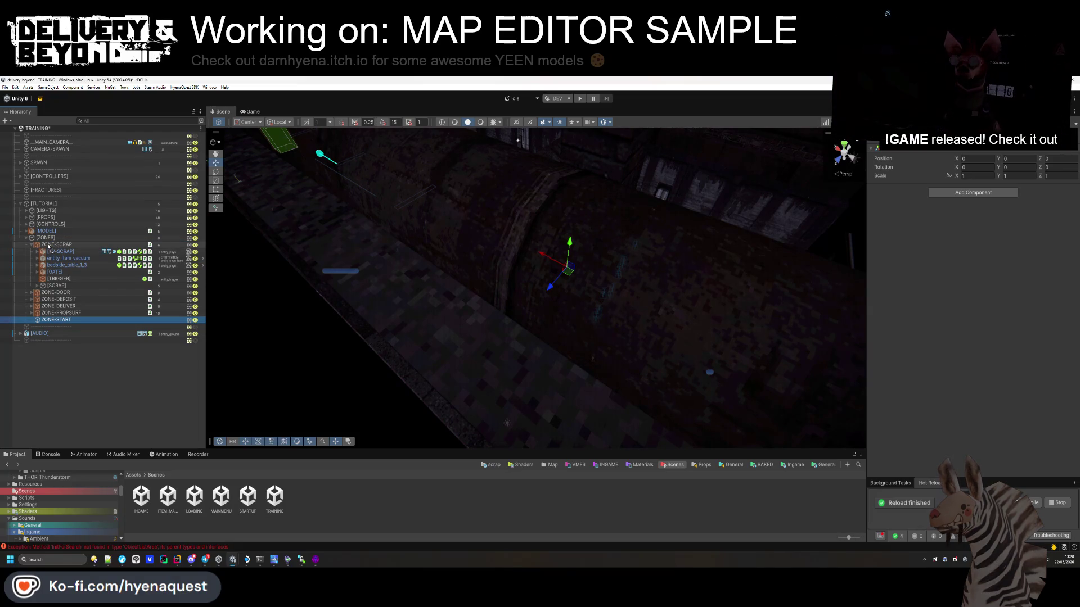
Step: Move ZONE-START to the top of [ZONES] and duplicate the scrap zone's [GATE] into it
left_click_drag(48, 247, 48, 243)
mouse_move(473, 270)
left_mouse_down()
mouse_move(482, 263)
mouse_move(439, 312)
left_mouse_up()
left_click(438, 313)
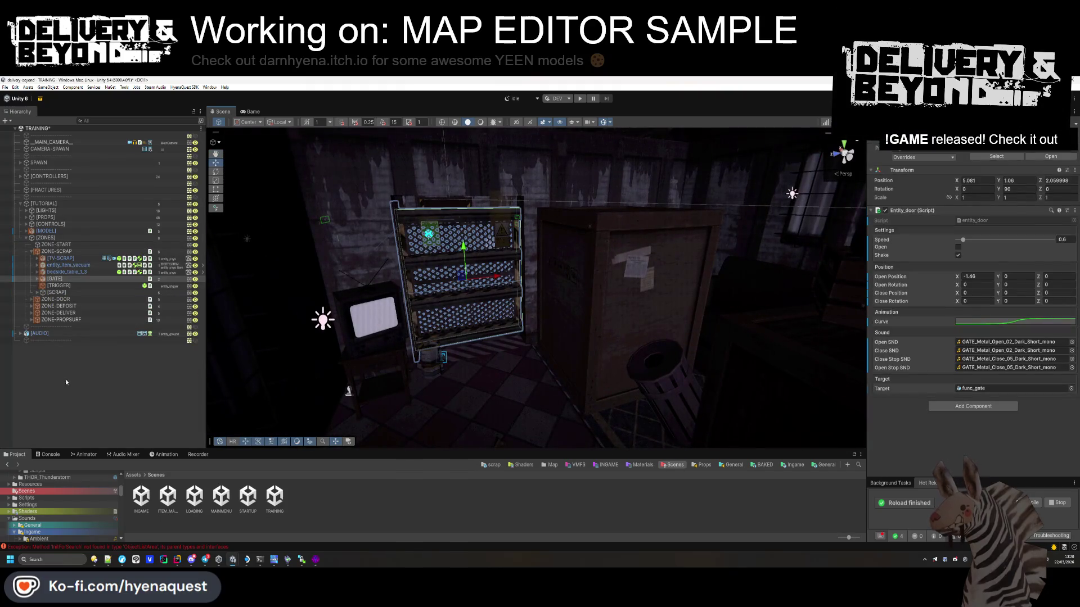
key("ctrl+d")
left_click_drag(54, 286, 53, 255)
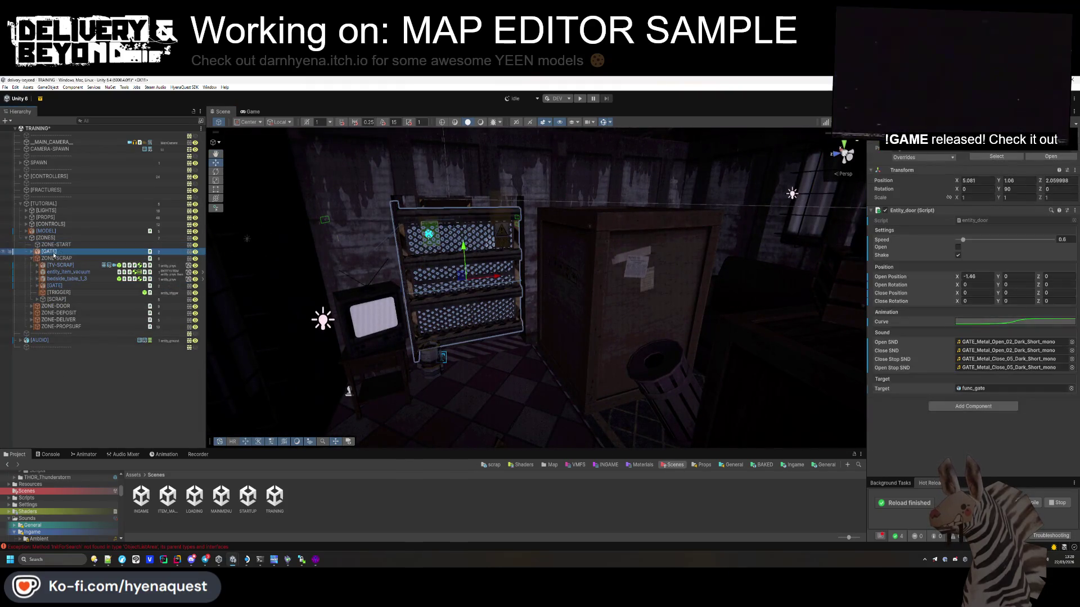
left_click(30, 258)
Step: Shift the gate copy along X to 1.08, then inspect ZONE-SCRAP from a top-down view
mouse_move(506, 264)
left_mouse_down()
mouse_move(357, 263)
mouse_move(499, 270)
mouse_move(560, 253)
left_mouse_up()
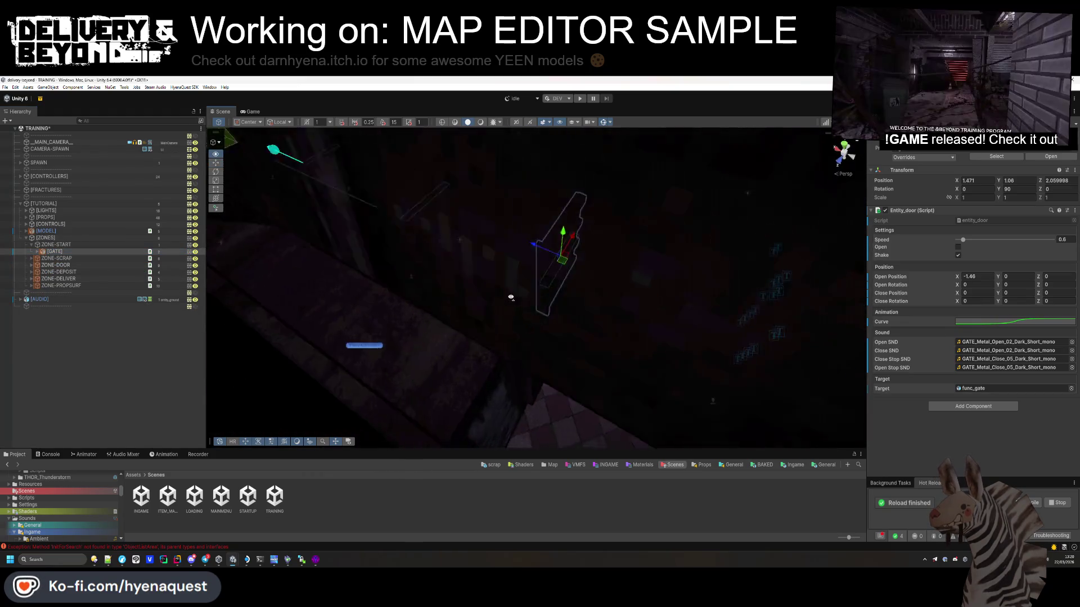
key("f")
mouse_move(459, 279)
left_mouse_down()
mouse_move(497, 269)
mouse_move(531, 295)
mouse_move(205, 248)
mouse_move(505, 248)
mouse_move(495, 253)
left_mouse_up()
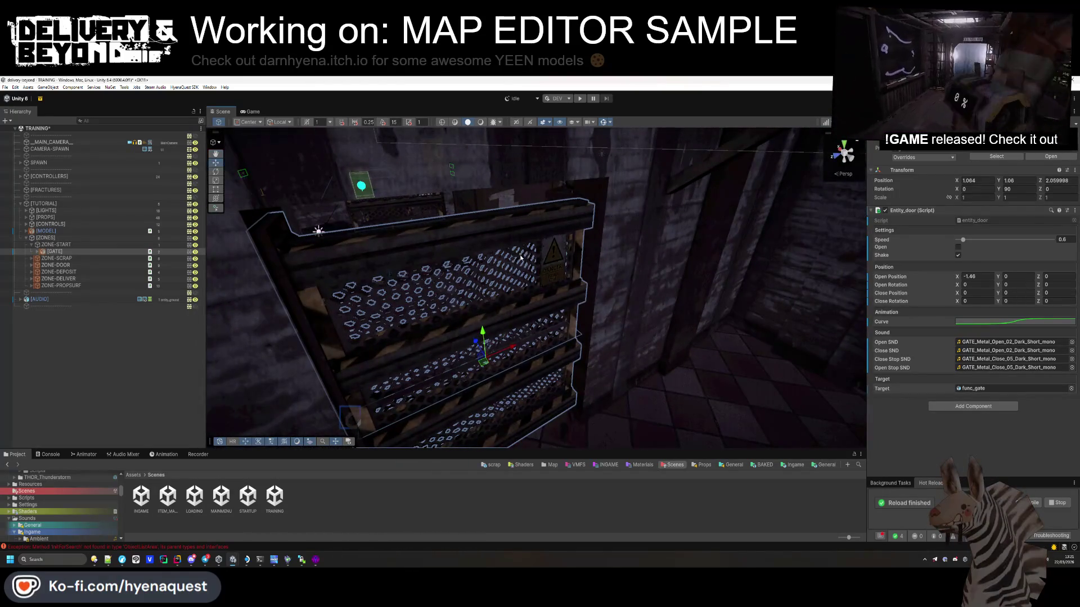
right_click(495, 253)
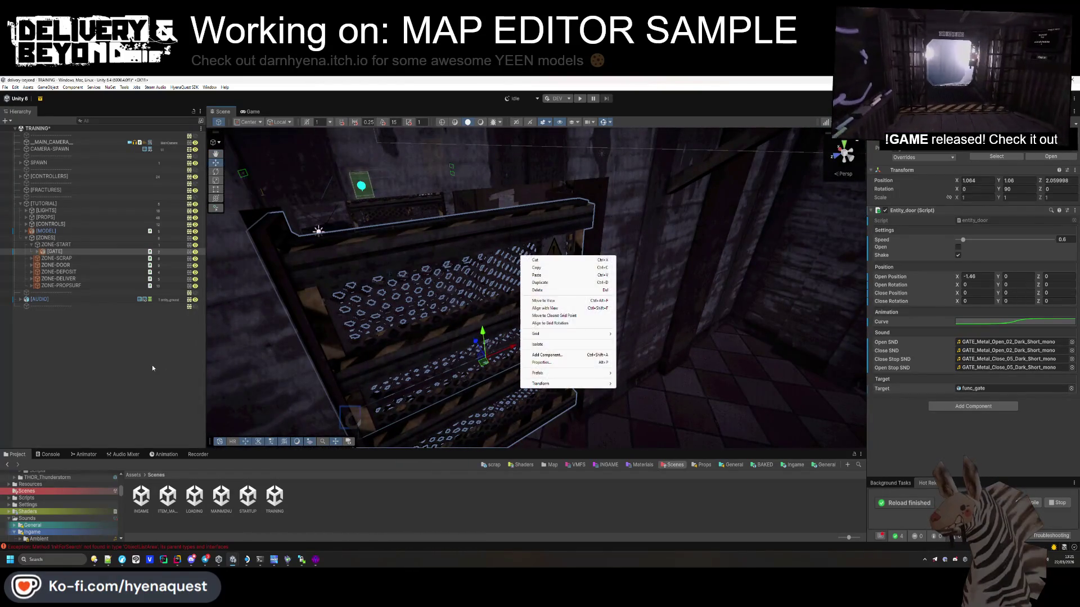
left_click(64, 258)
mouse_move(590, 253)
left_mouse_down()
mouse_move(630, 242)
mouse_move(695, 309)
mouse_move(657, 307)
left_mouse_up()
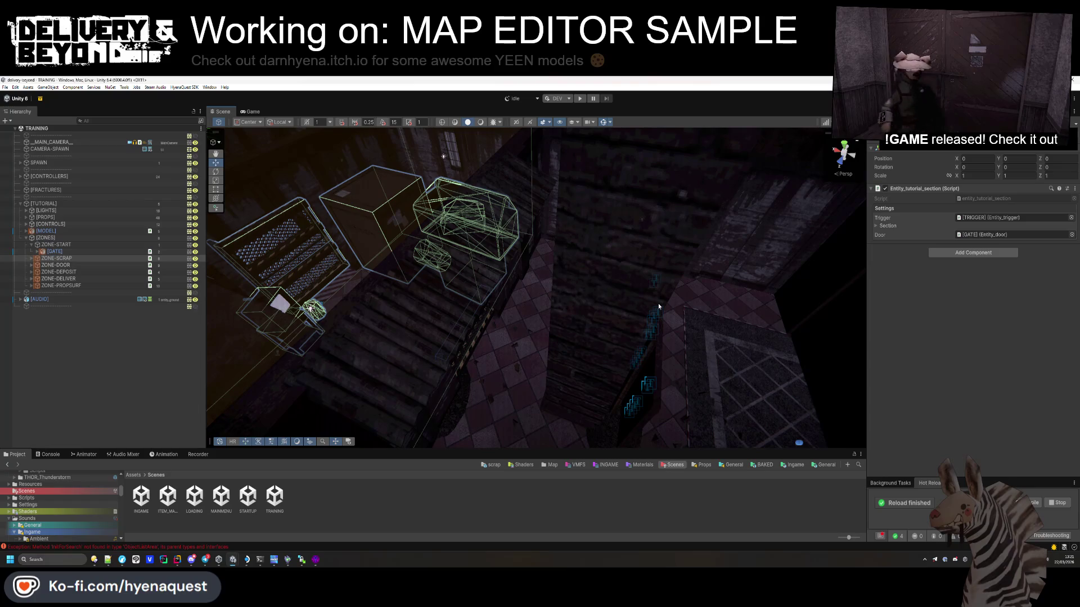
Step: Review ZONE-SCRAP's section settings and copy its [TRIGGER] into ZONE-START
mouse_move(659, 307)
left_mouse_down()
mouse_move(506, 306)
mouse_move(354, 200)
mouse_move(473, 282)
mouse_move(585, 280)
mouse_move(591, 349)
mouse_move(639, 361)
mouse_move(592, 310)
left_mouse_up()
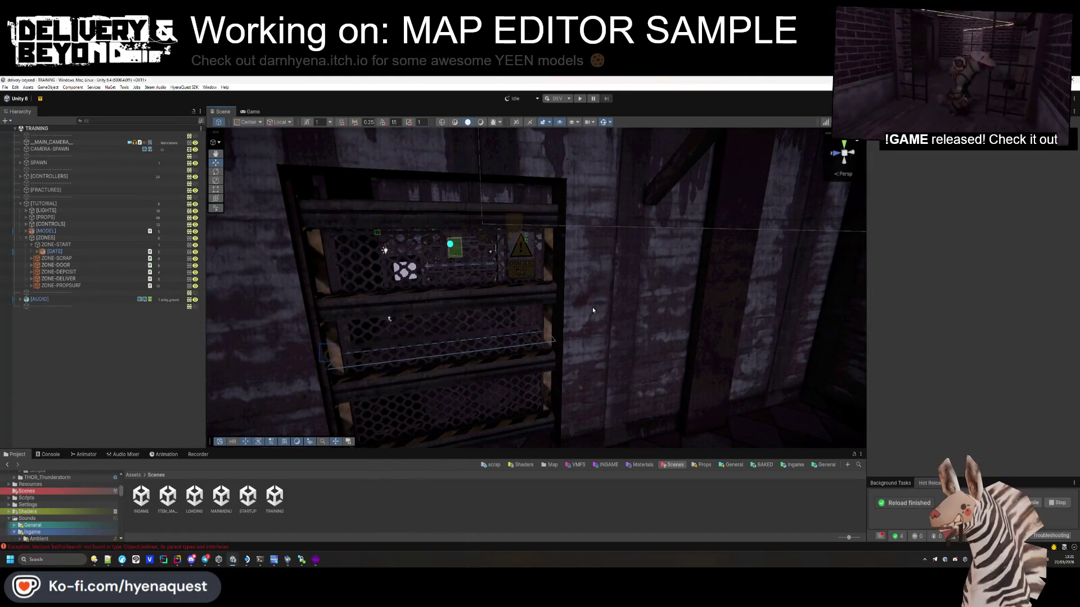
left_click(112, 258)
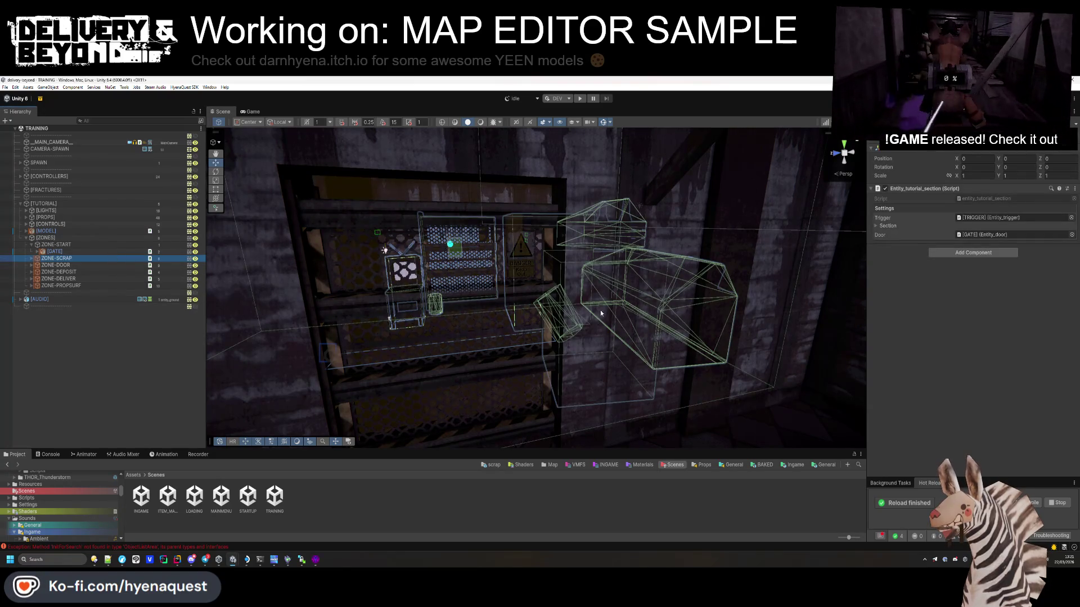
left_click(891, 225)
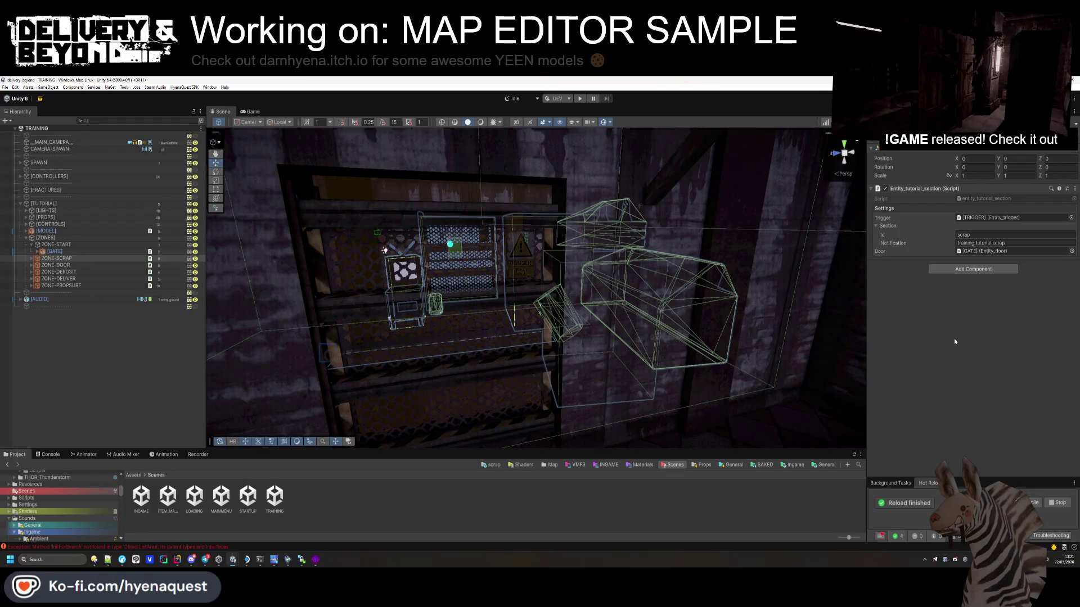
double_click(63, 246)
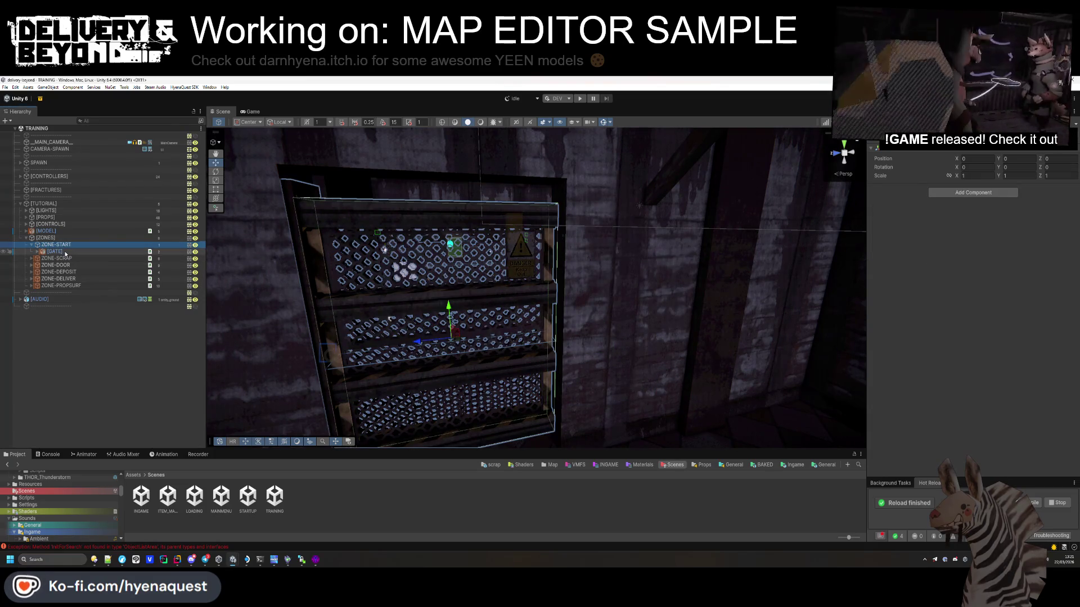
double_click(59, 259)
left_click(31, 259)
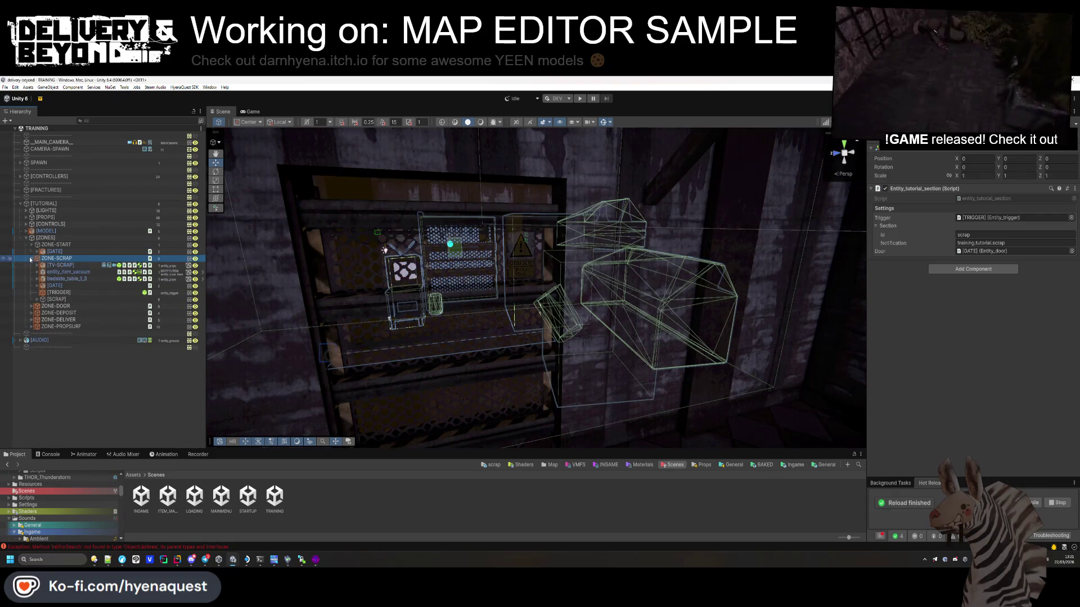
left_click(76, 294)
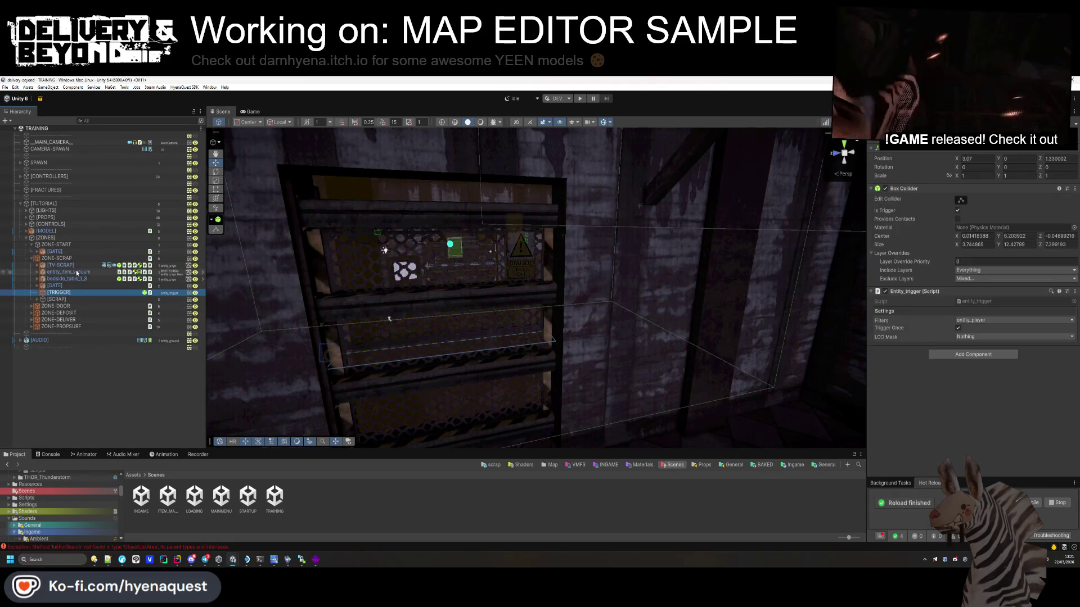
left_click_drag(64, 246, 63, 247)
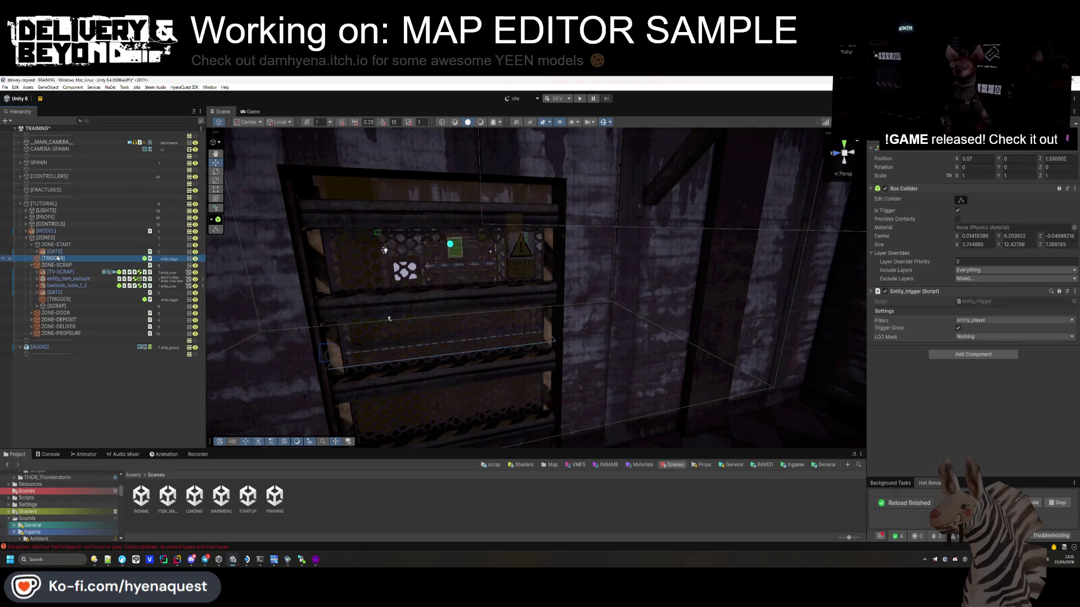
double_click(59, 258)
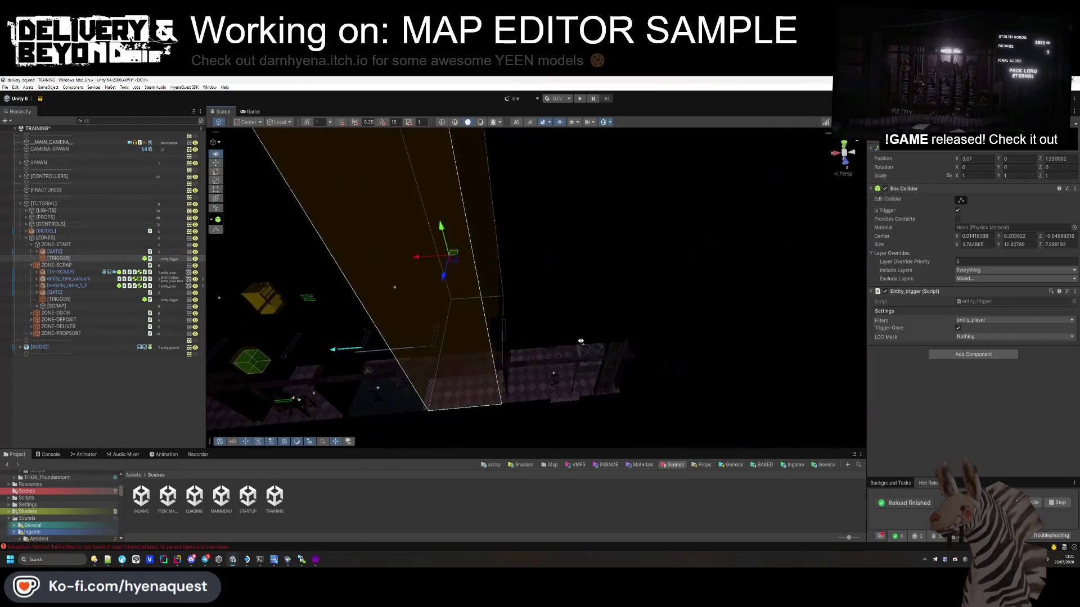
Step: Move the trigger copy to X -0.88 and narrow its box collider to 1.5 on X
left_click(468, 279)
key("ctrl+z")
left_click_drag(419, 264, 504, 278)
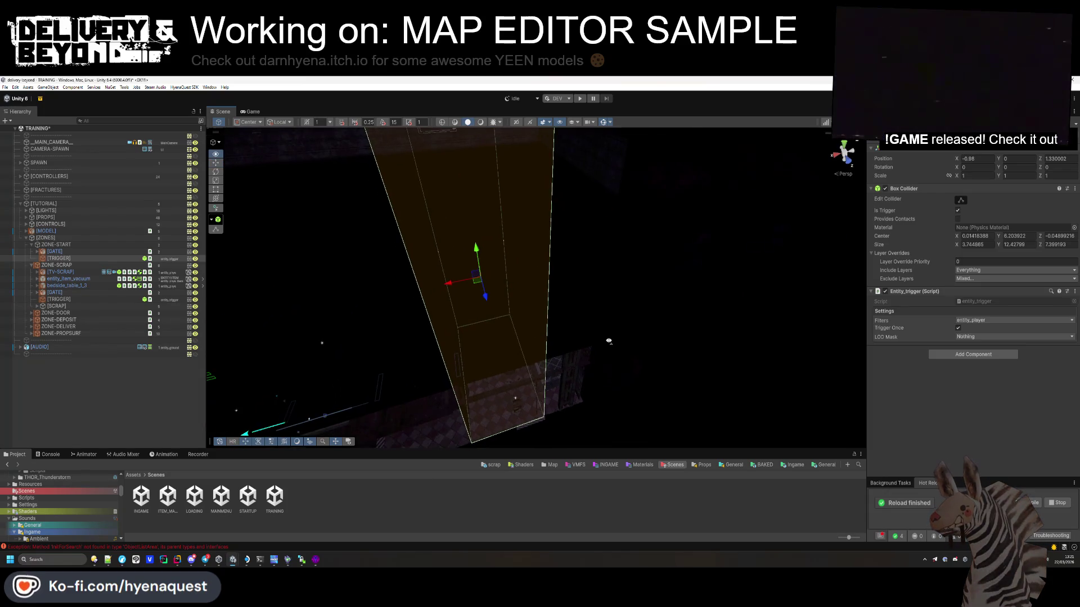
key("f")
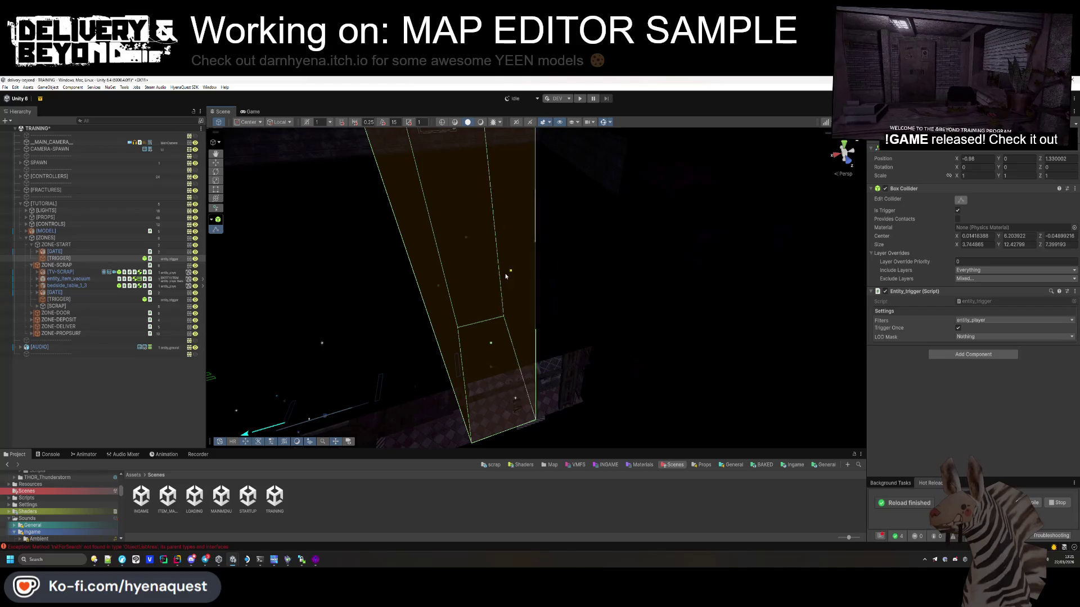
key("ctrl+z")
mouse_move(502, 283)
left_mouse_down()
mouse_move(440, 403)
mouse_move(477, 318)
mouse_move(338, 366)
left_mouse_up()
Step: Add an Entity_tutorial_section component to ZONE-START
left_click(114, 392)
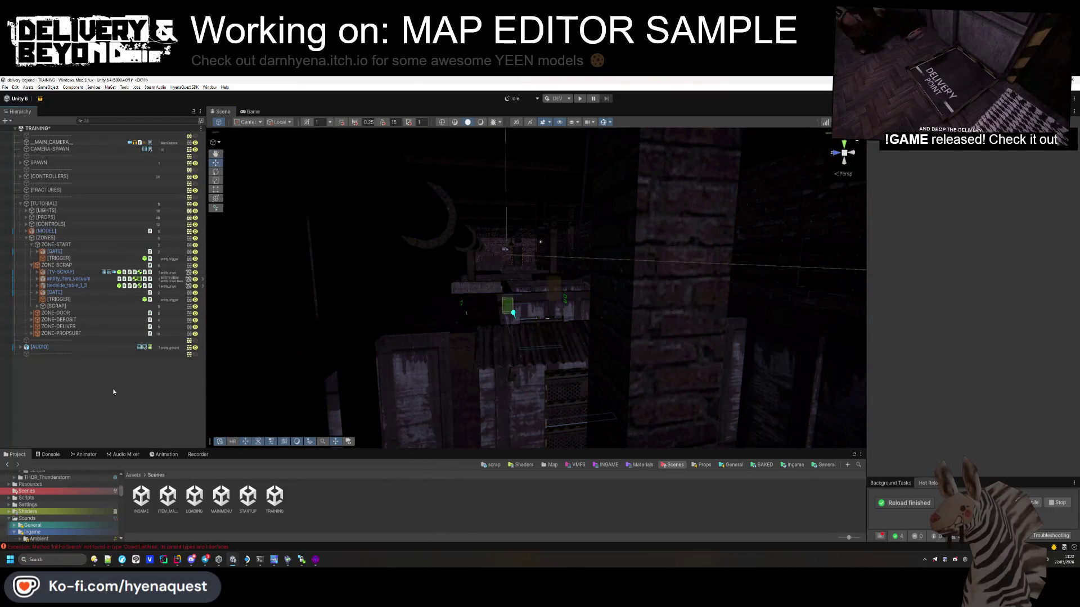
left_click(73, 246)
left_click(973, 193)
type("zone")
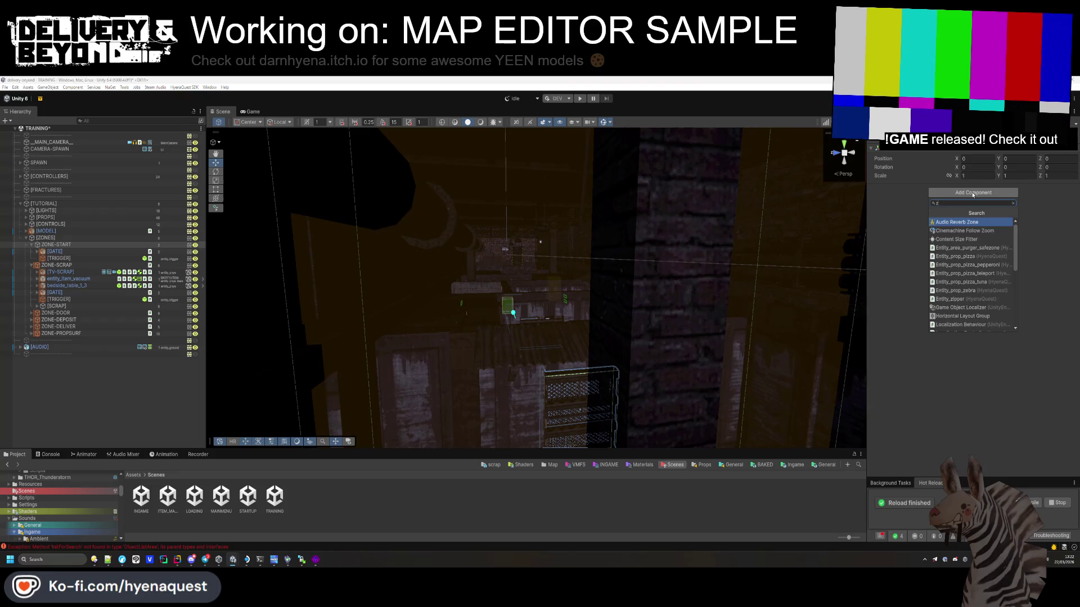
key("Down")
key("BackSpace")
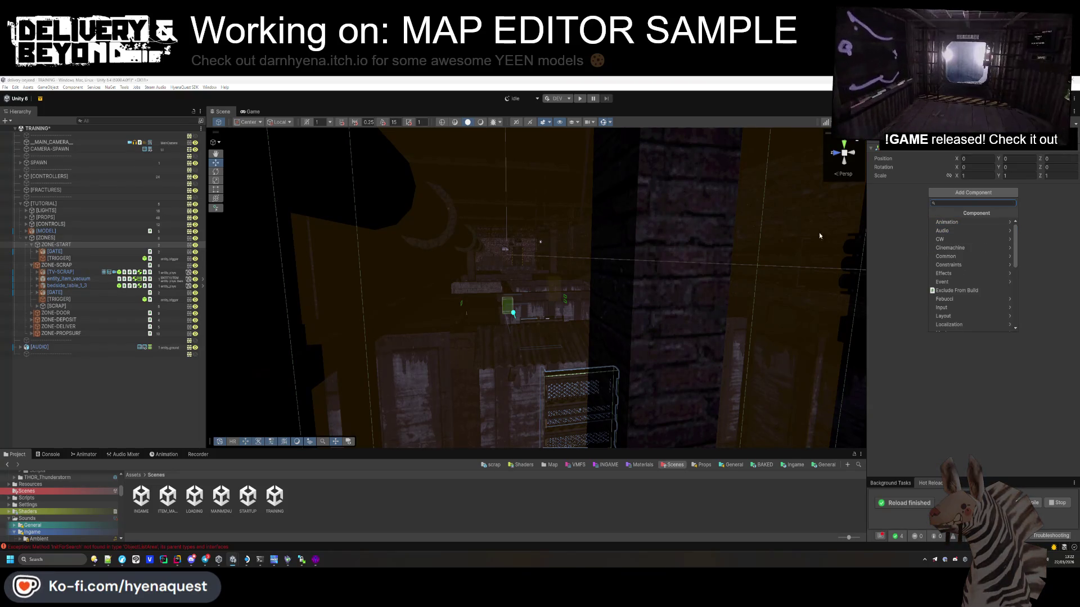
left_click(55, 265)
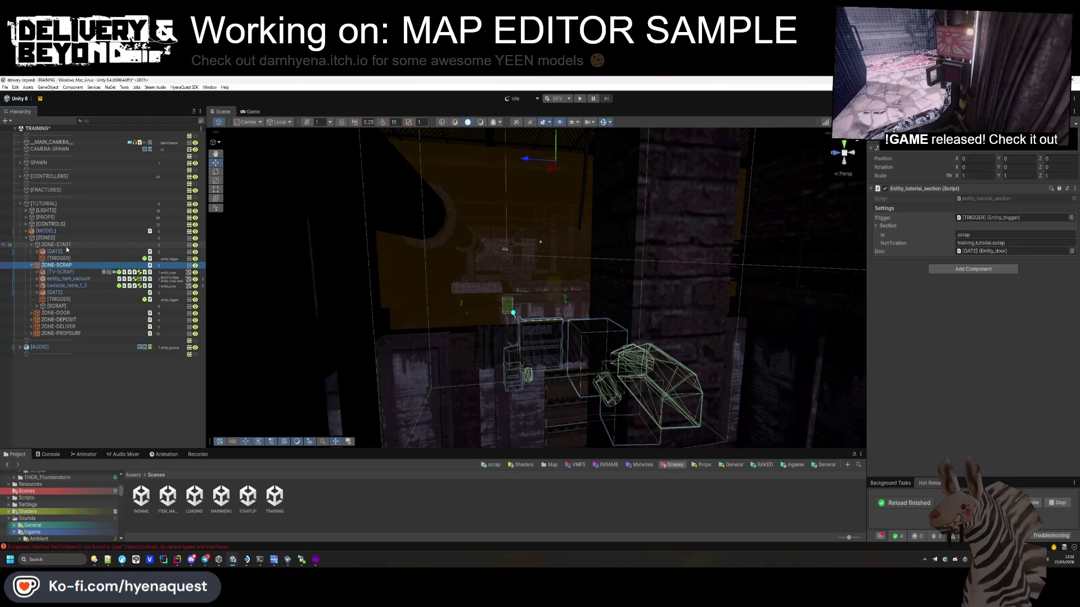
left_click(67, 246)
left_click(933, 191)
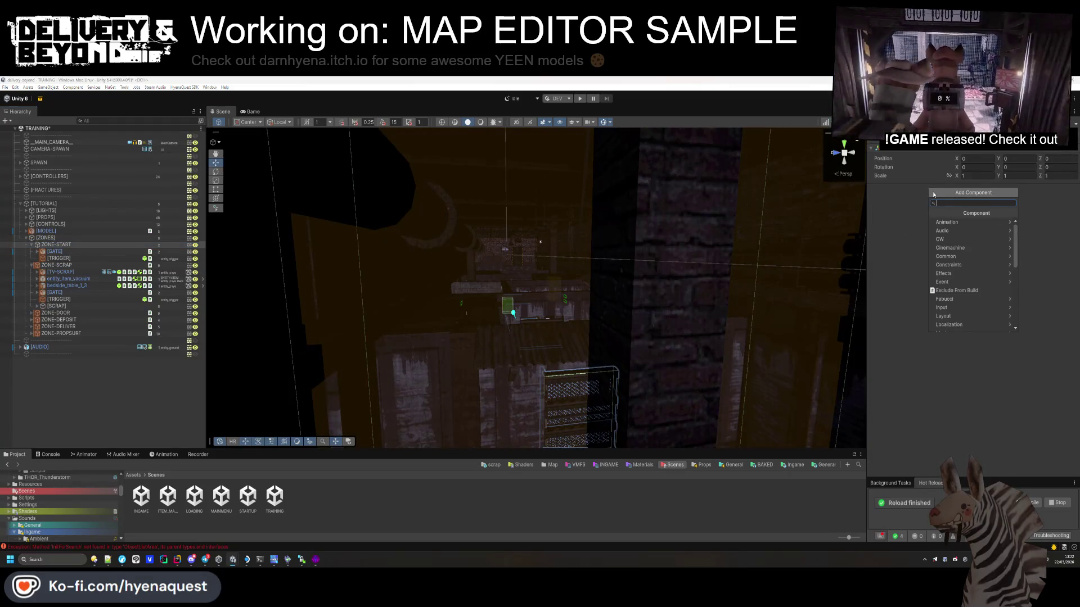
key("Return")
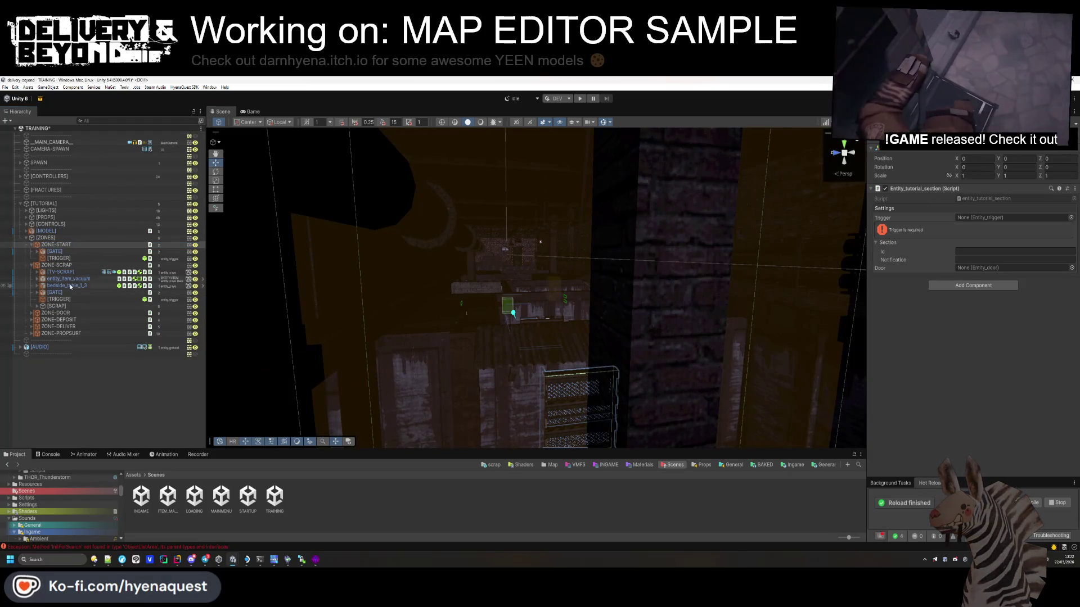
Step: Assign [TRIGGER], set id intro, and enter notification 'Pull the string to start your shift' with HOLD E
left_click_drag(1000, 241, 984, 218)
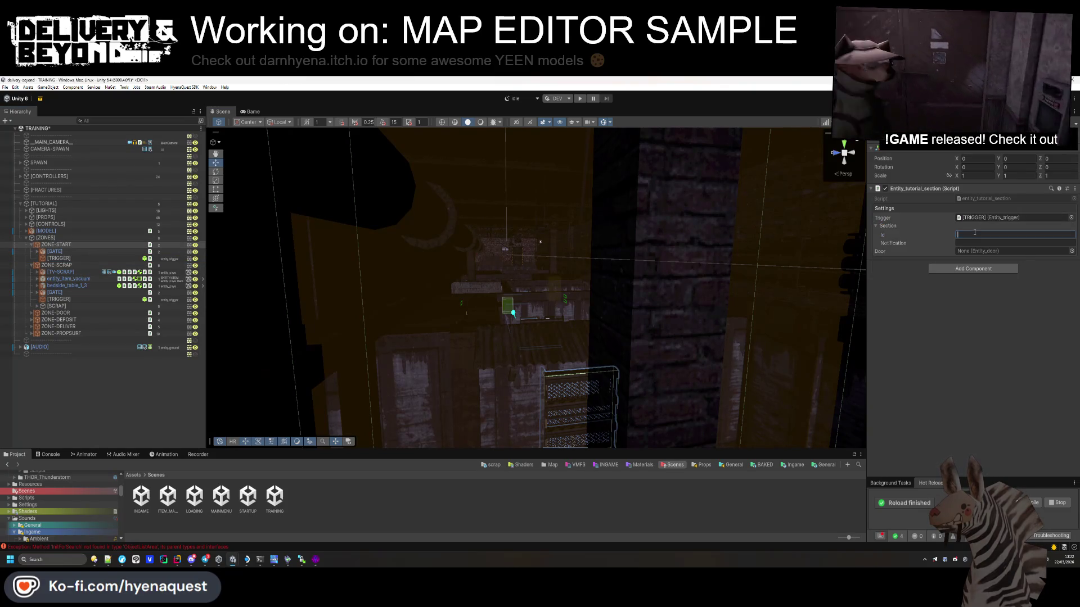
type("intro")
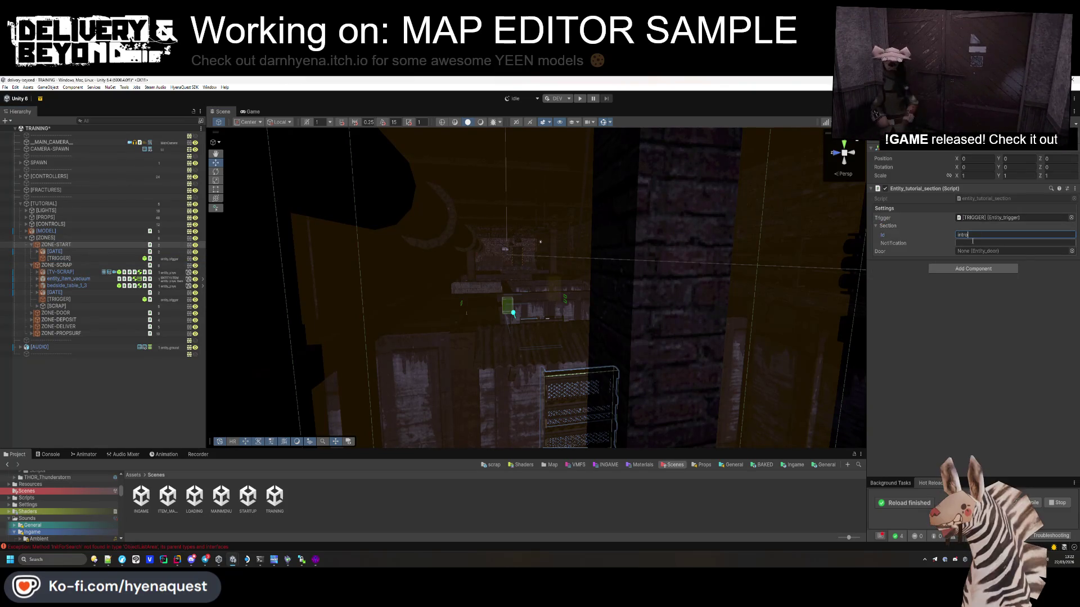
left_click(973, 241)
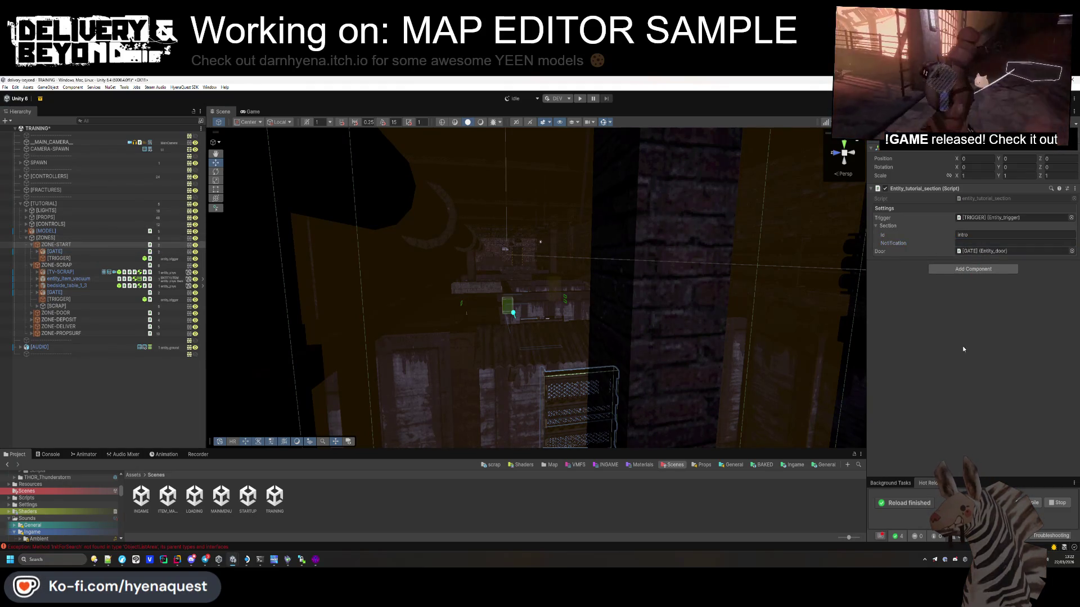
mouse_move(540, 248)
left_mouse_down()
mouse_move(636, 348)
mouse_move(942, 258)
left_mouse_up()
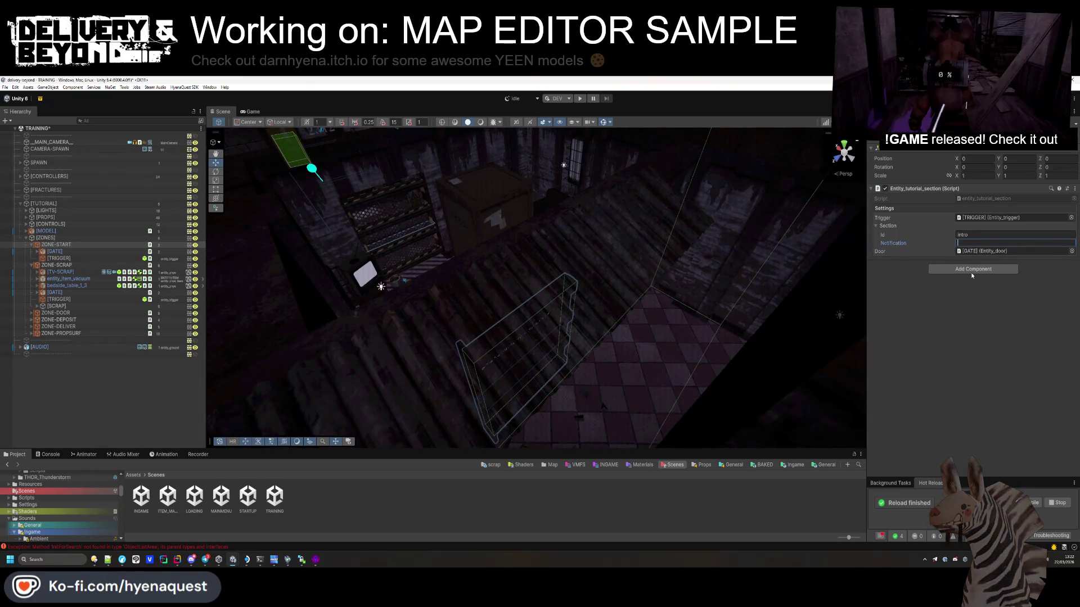
type("Pull ")
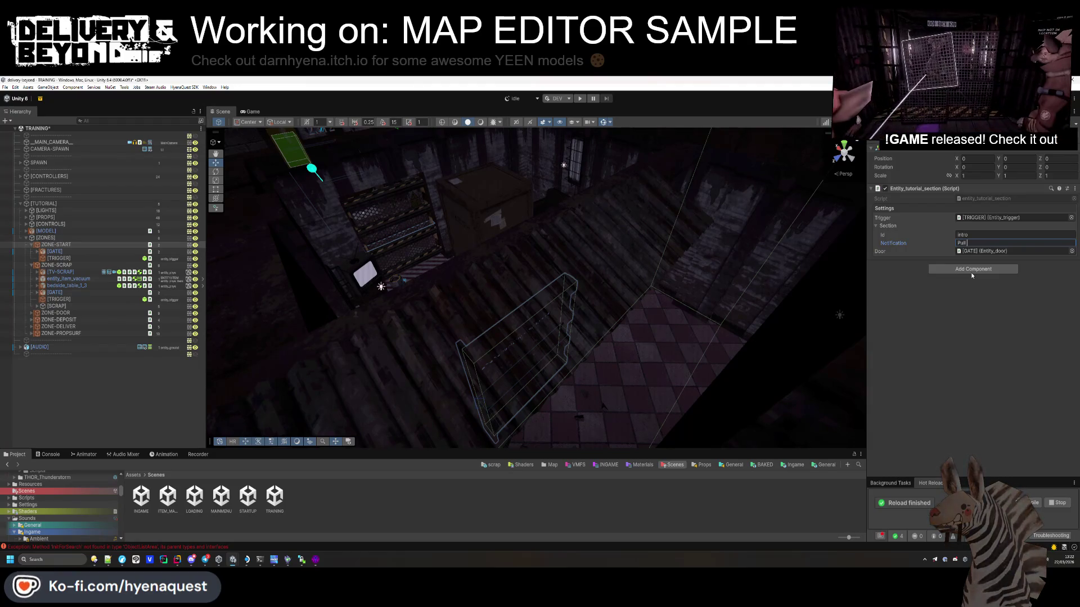
type("the l")
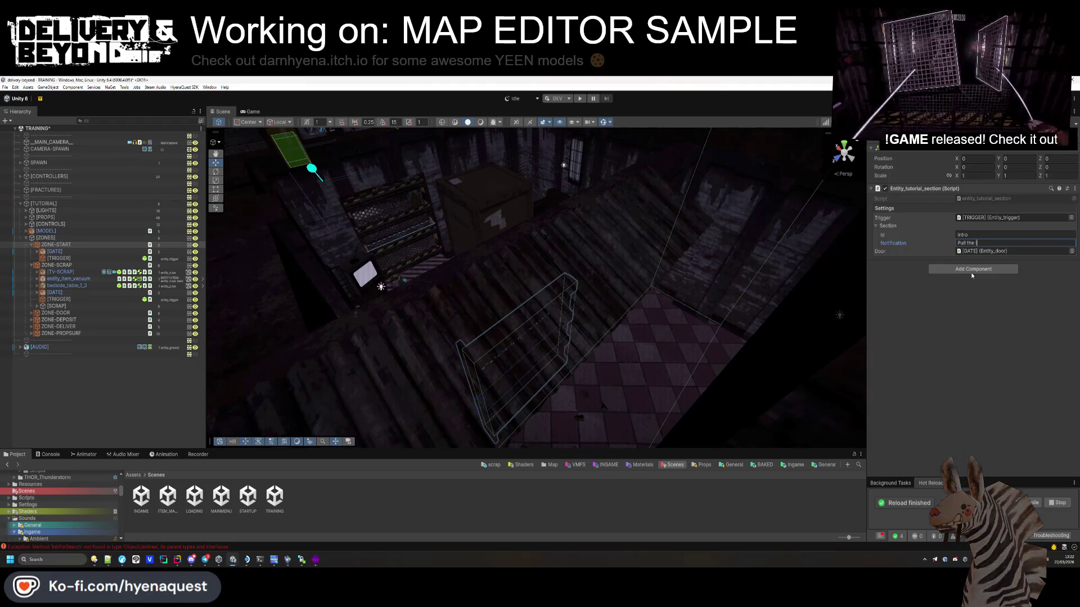
type("ever to s")
key("BackSpace")
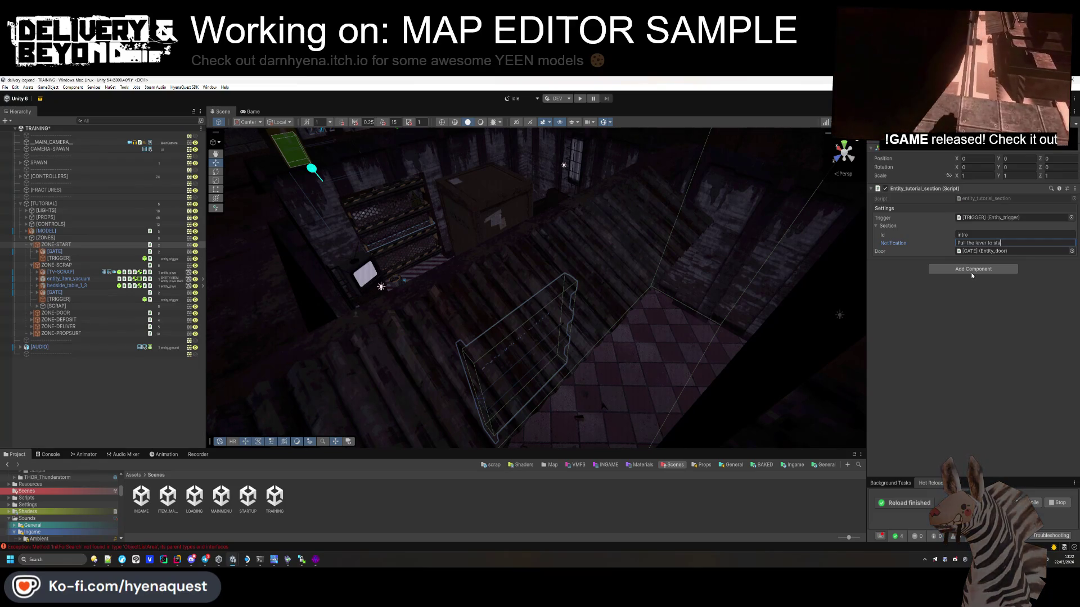
key("BackSpace")
key("BackSpace")
key("BackSpace")
type("string")
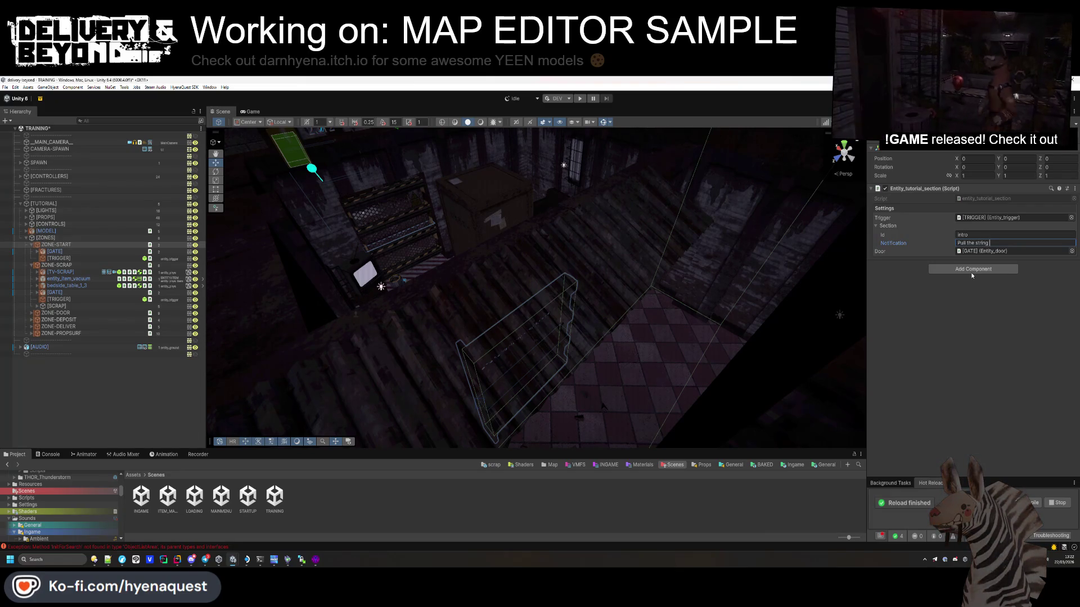
type("art your shift")
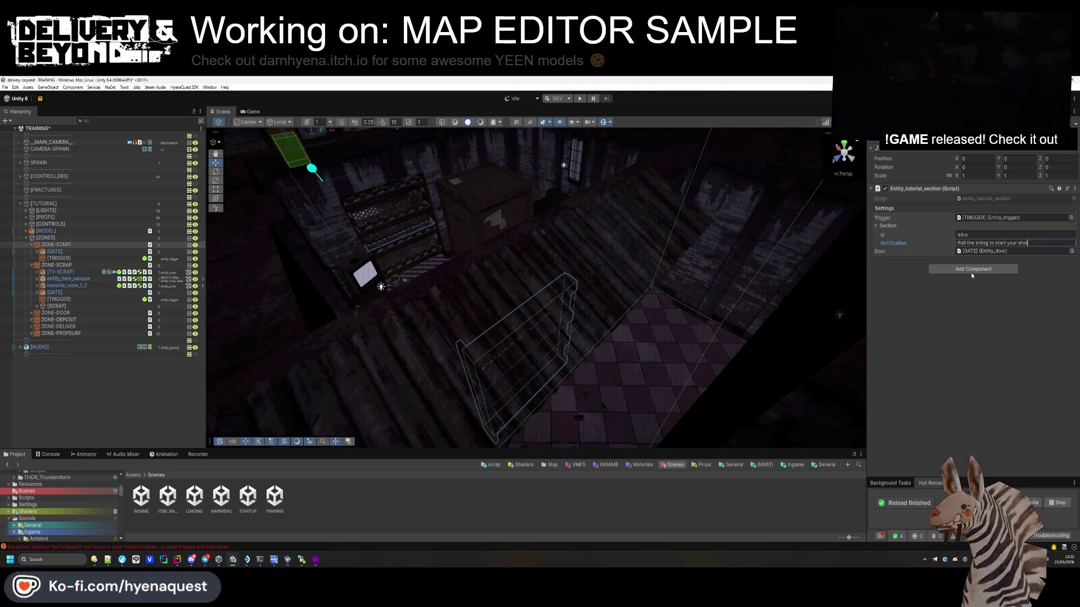
double_click(961, 243)
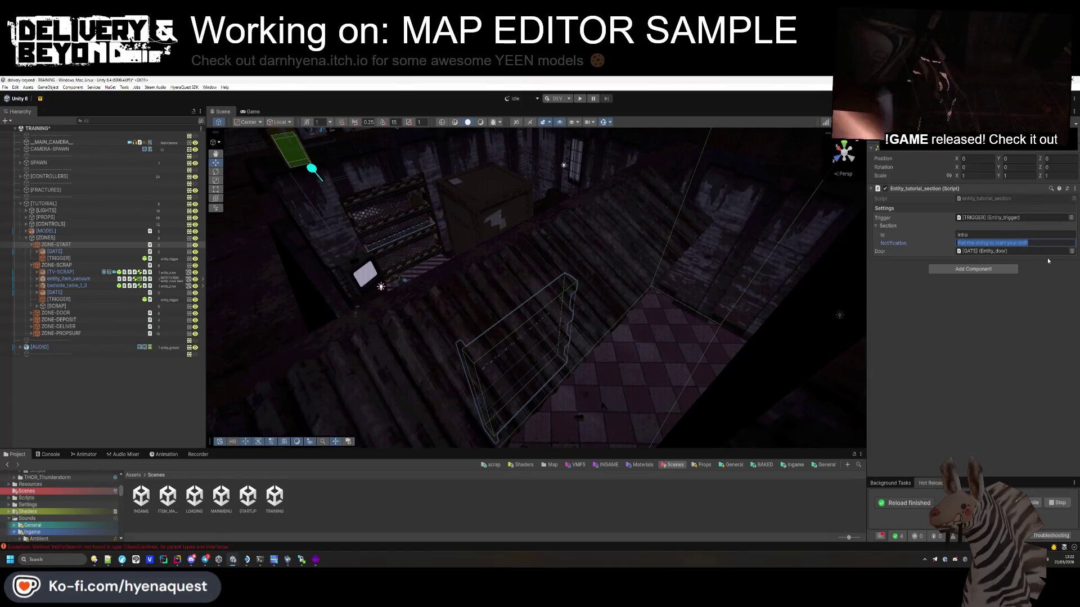
key("End")
type("HOLD E")
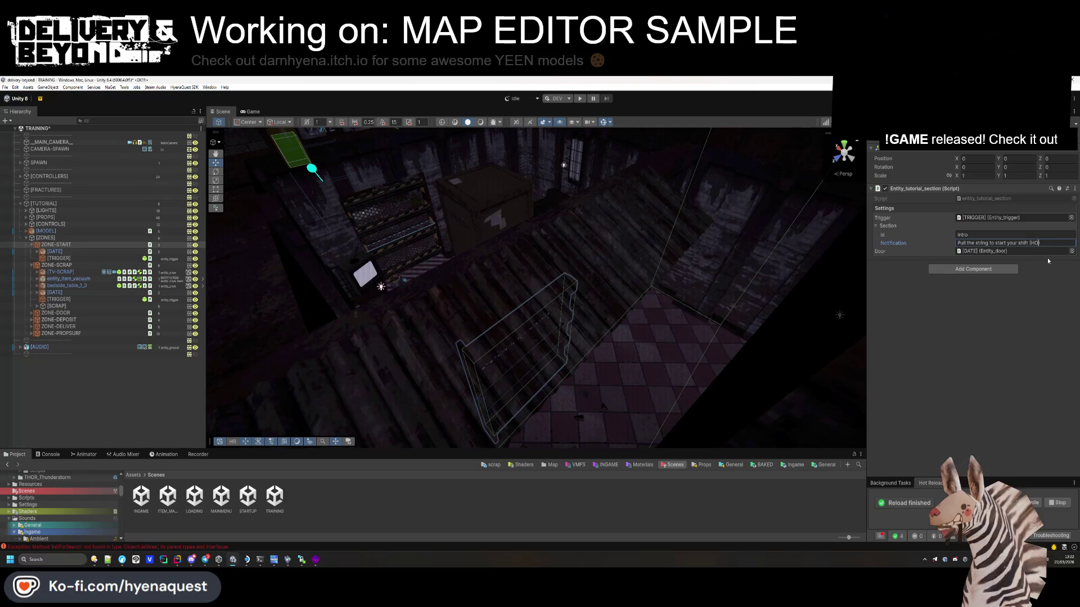
Step: Review the CONTROLS signs and ZONE-SCRAP, and open the INGAME scene
mouse_move(262, 393)
left_mouse_down()
mouse_move(647, 261)
mouse_move(697, 313)
mouse_move(571, 150)
mouse_move(551, 280)
mouse_move(557, 263)
mouse_move(617, 266)
mouse_move(522, 362)
left_mouse_up()
left_click(480, 122)
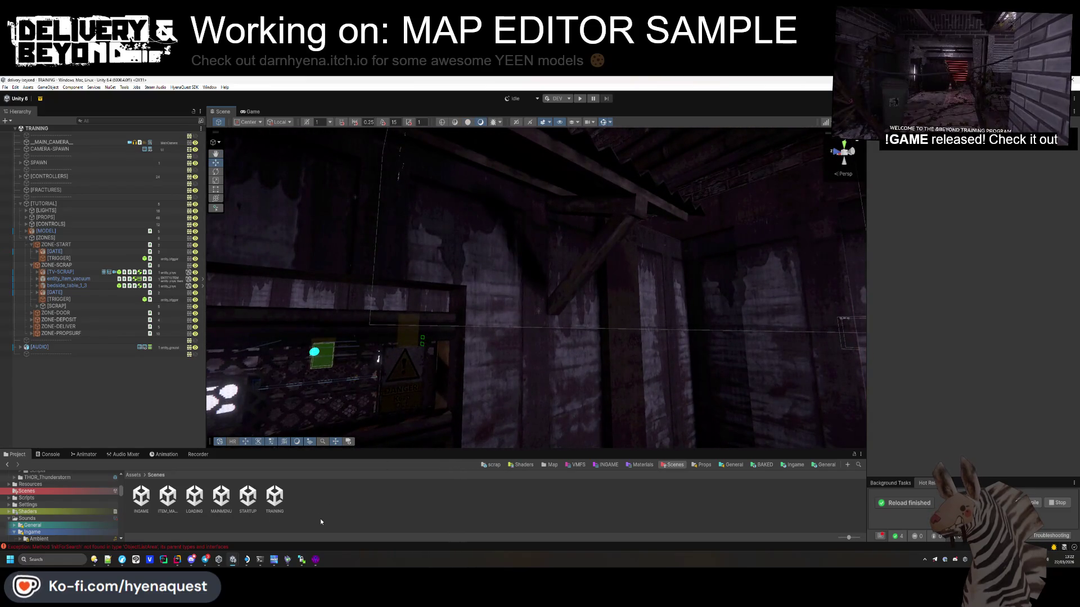
left_click(34, 266)
left_click(31, 266)
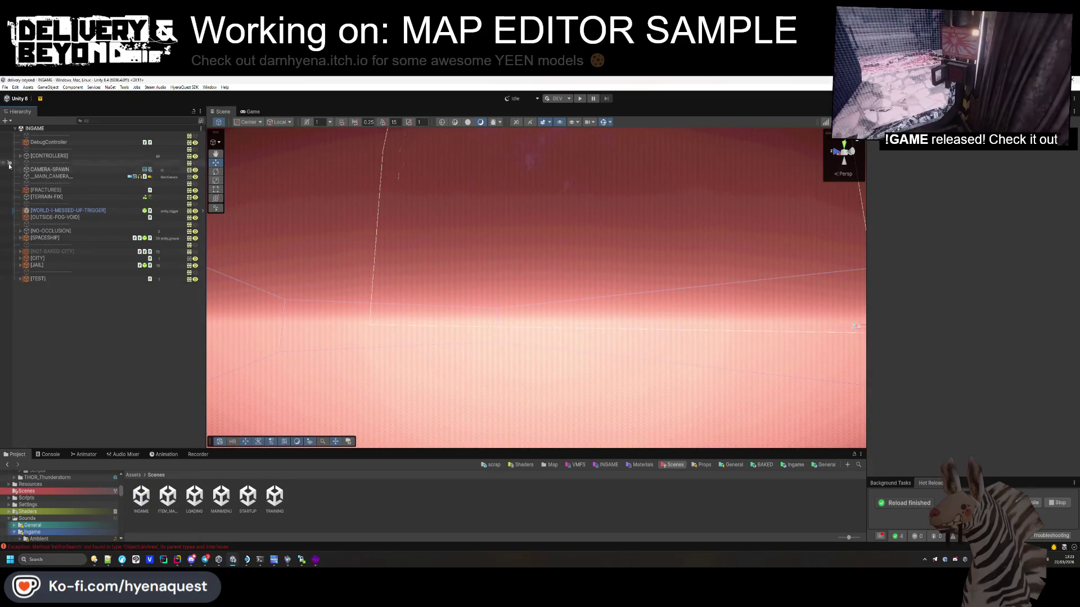
Step: Set the play mode start scene to TRAINING
left_click(21, 157)
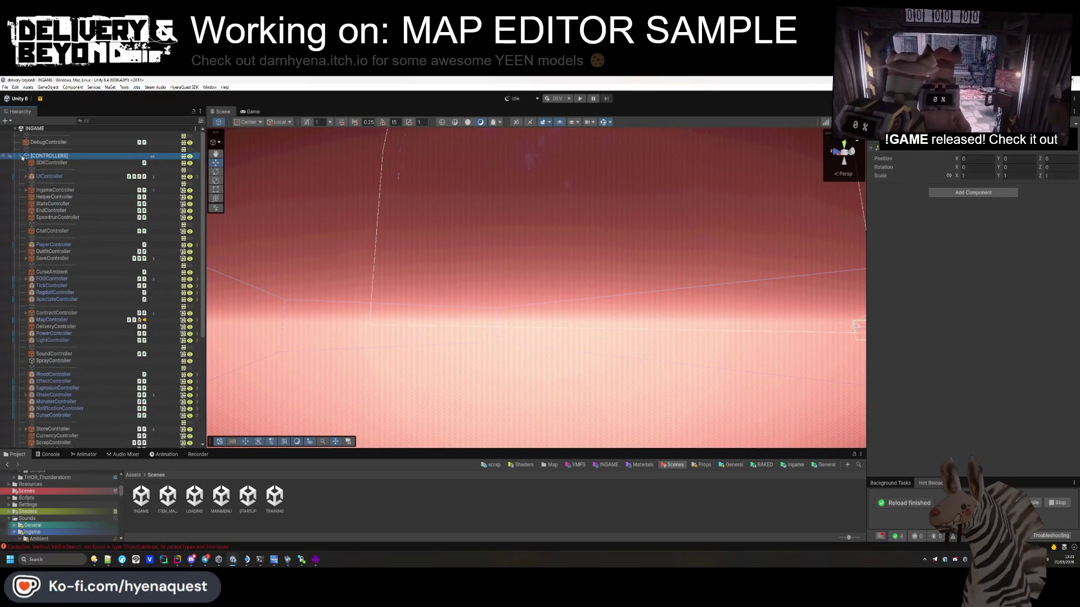
mouse_move(506, 282)
left_mouse_down()
mouse_move(561, 287)
mouse_move(574, 301)
mouse_move(317, 301)
mouse_move(723, 310)
left_mouse_up()
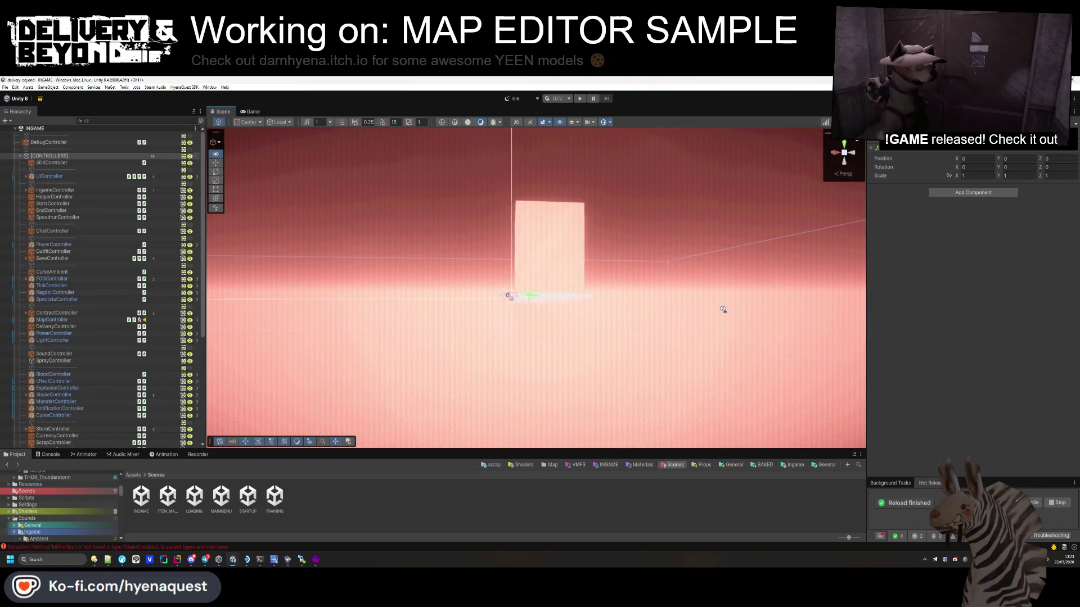
scroll(722, 310, "down", 2)
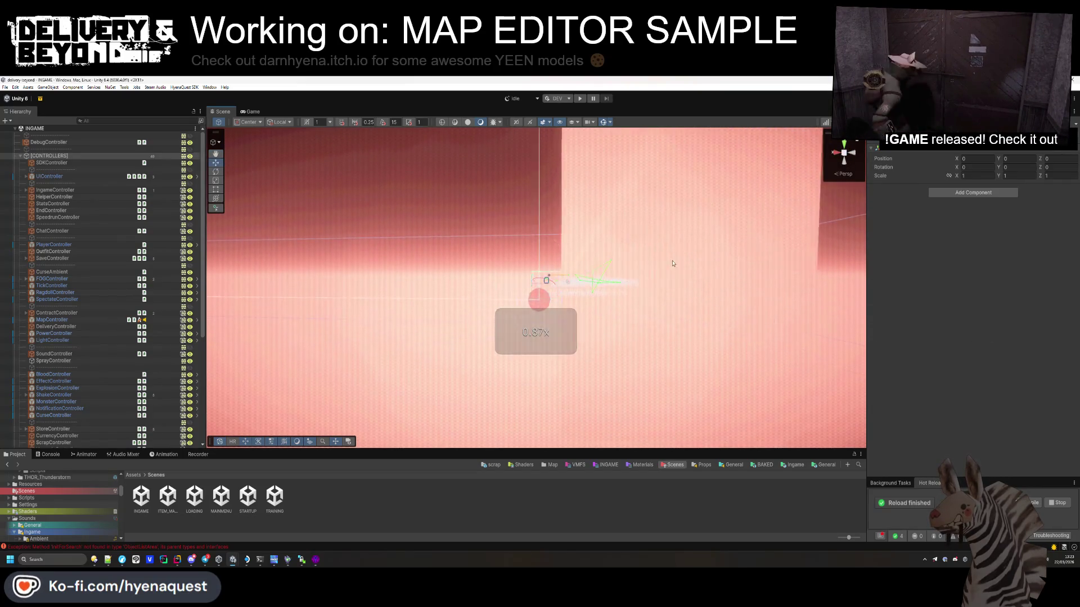
left_click(559, 99)
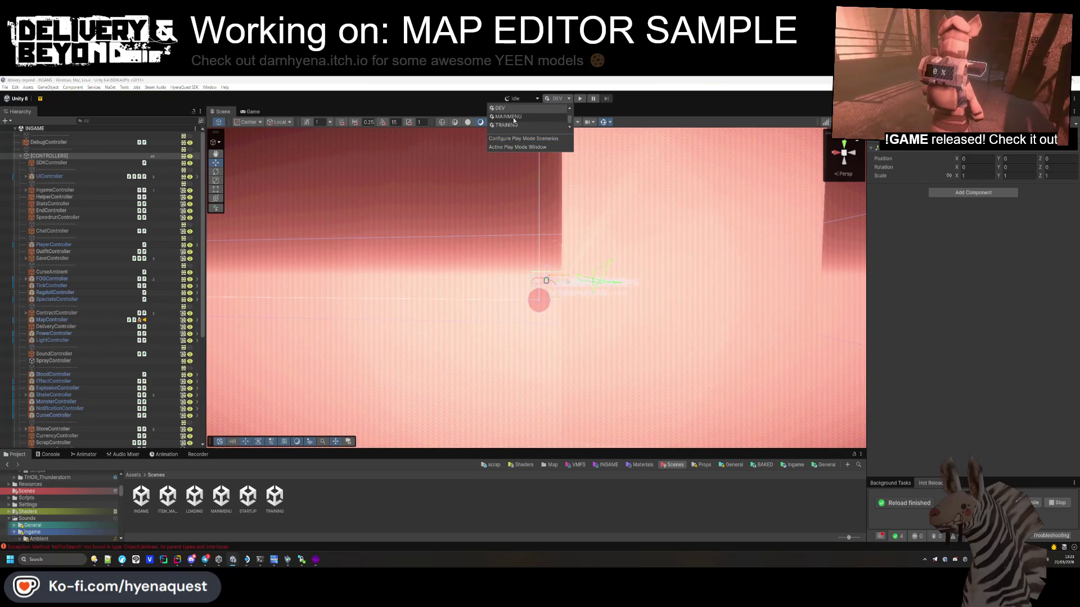
left_click(513, 117)
Step: Select the [ROUND-CONTROLLER] object, then open the TRAINING scene
mouse_move(619, 229)
left_mouse_down()
mouse_move(684, 276)
mouse_move(631, 225)
mouse_move(581, 336)
left_mouse_up()
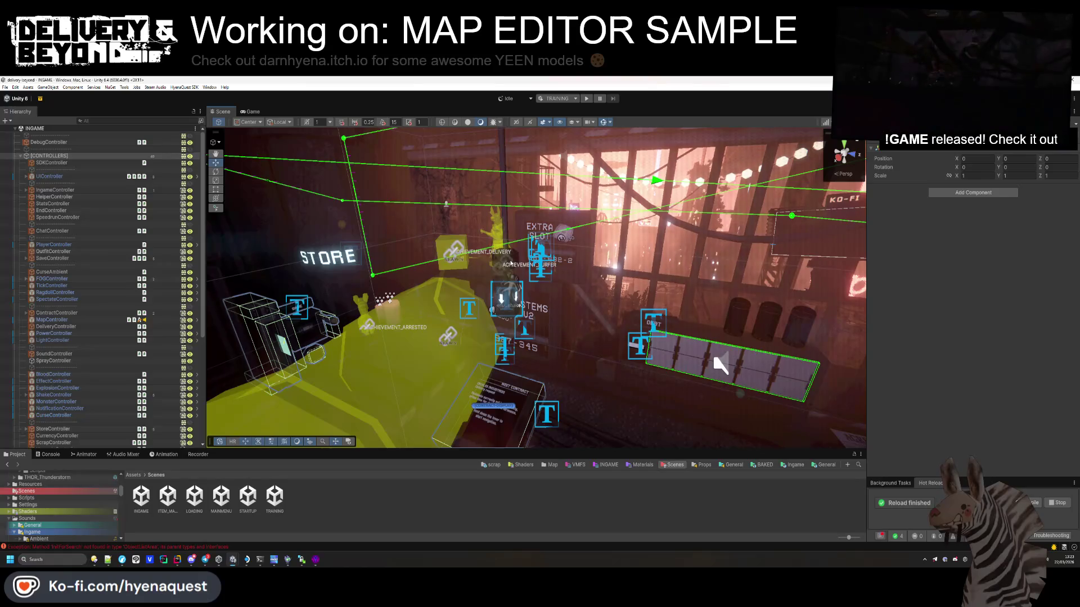
left_click(521, 310)
left_click(522, 310)
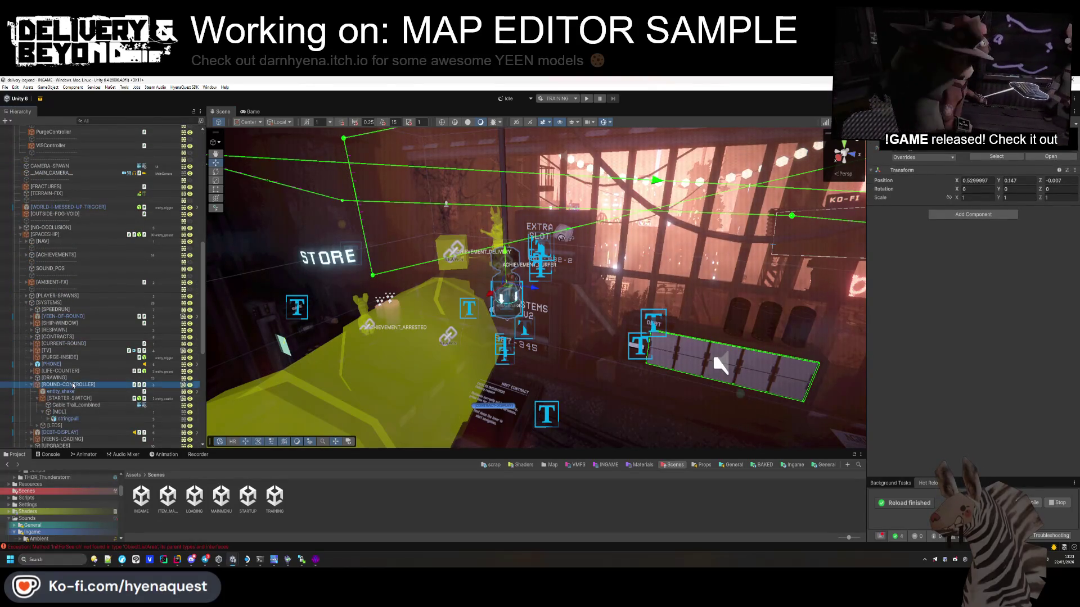
left_click_drag(400, 373, 403, 402)
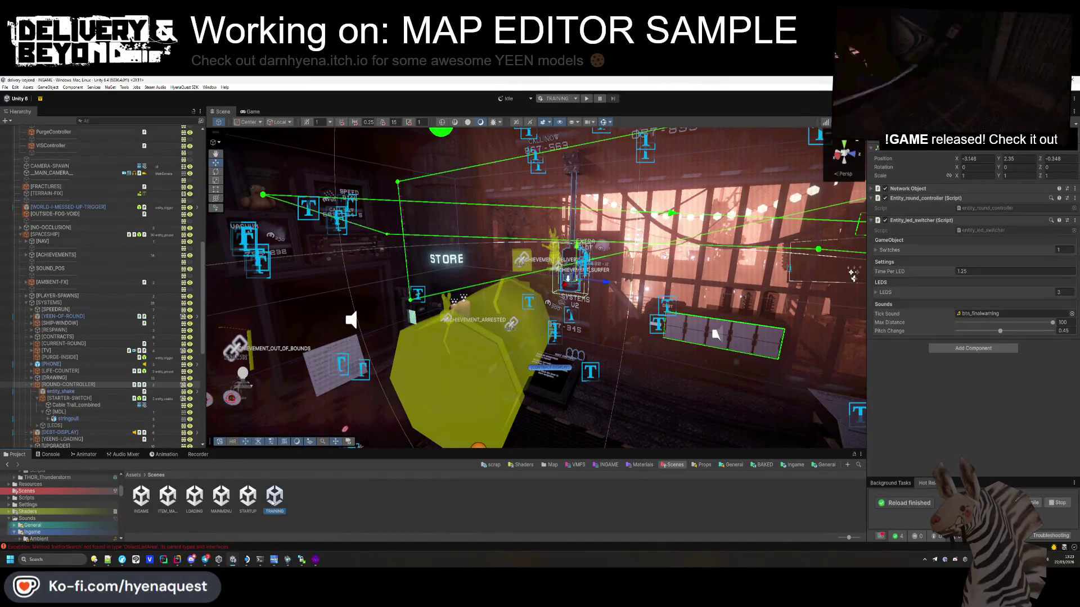
double_click(273, 498)
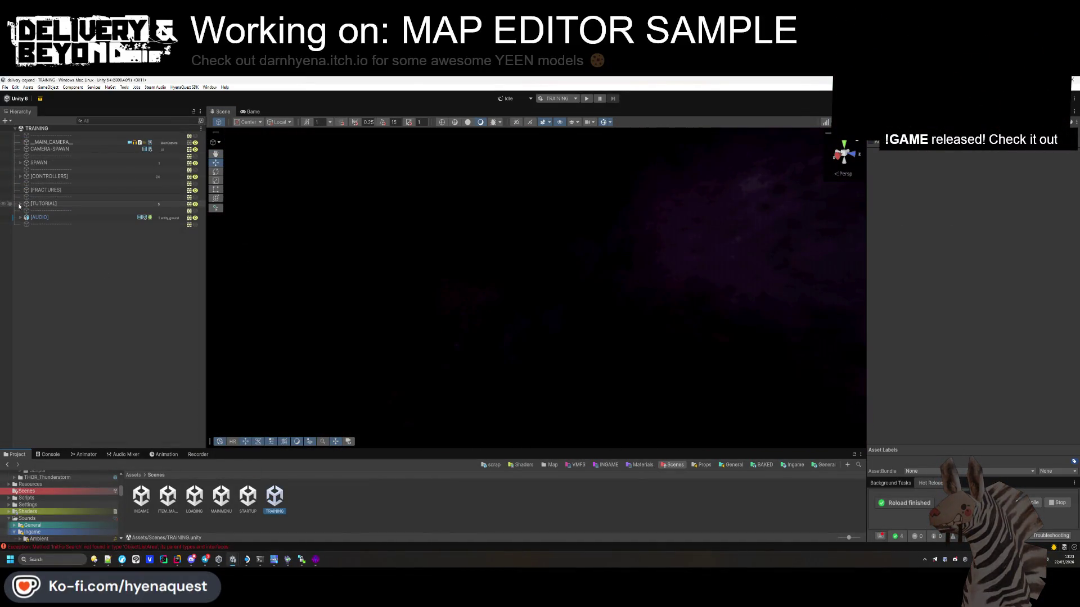
Step: Paste the round controller into [ZONES] under [TUTORIAL] and set its position X to 0
left_click(20, 204)
left_click(25, 232)
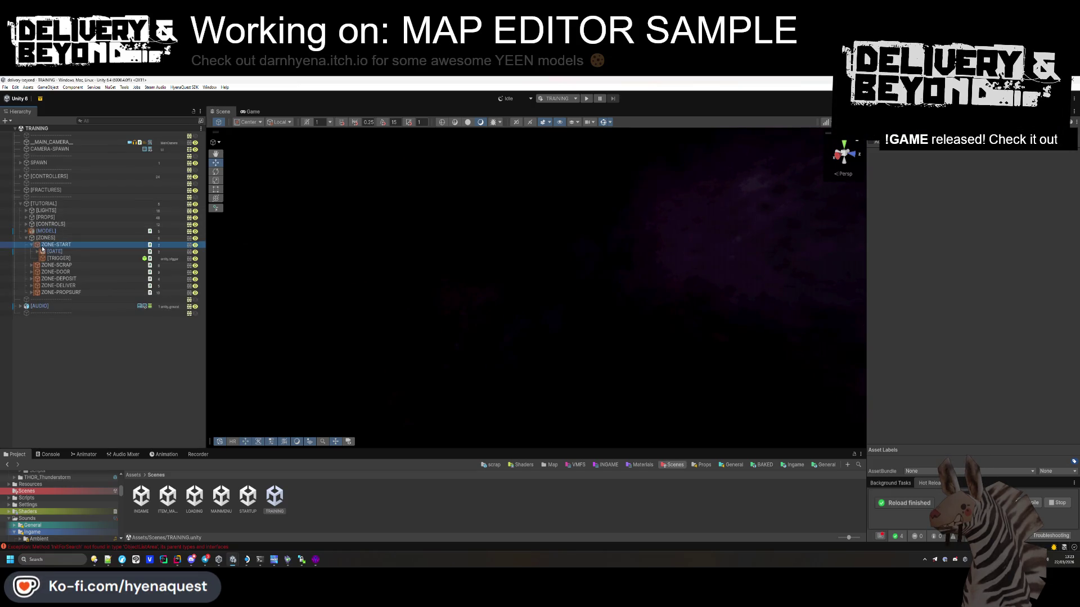
key("ctrl+v")
key("f")
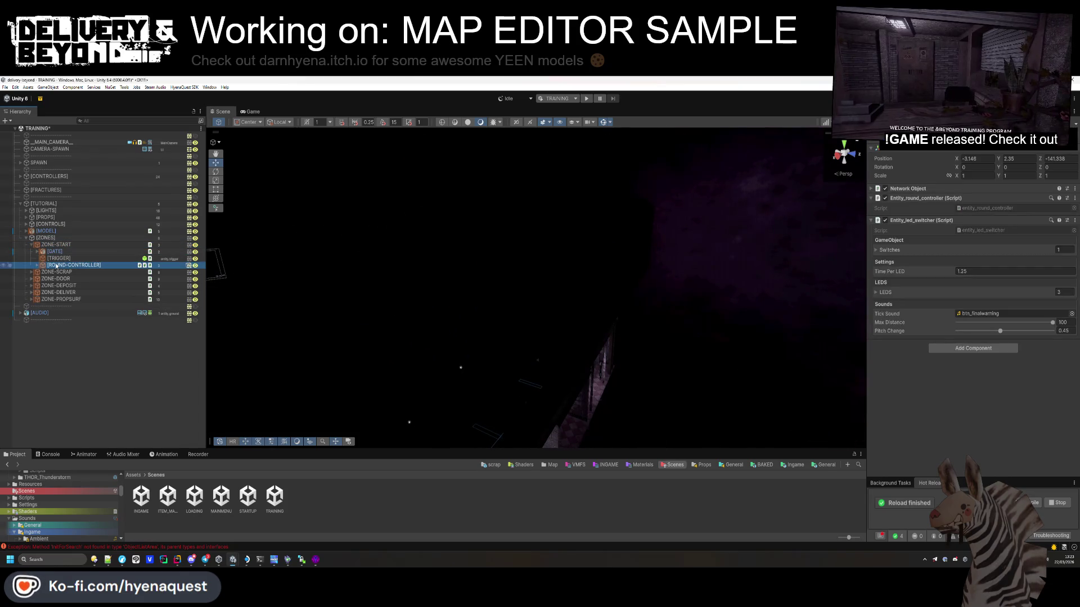
double_click(56, 266)
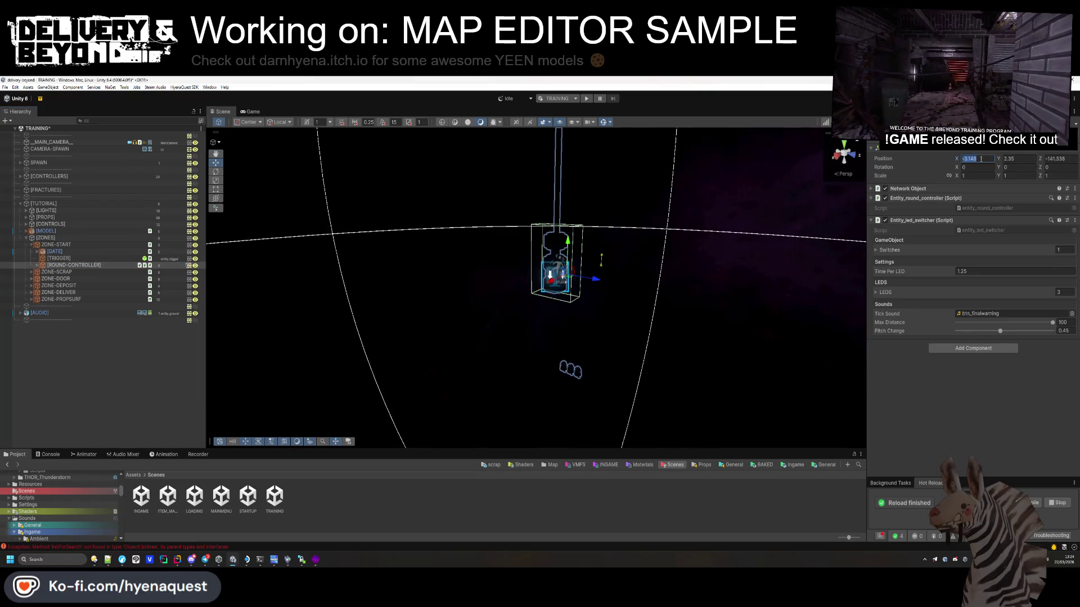
type("0")
key("Tab")
type("0")
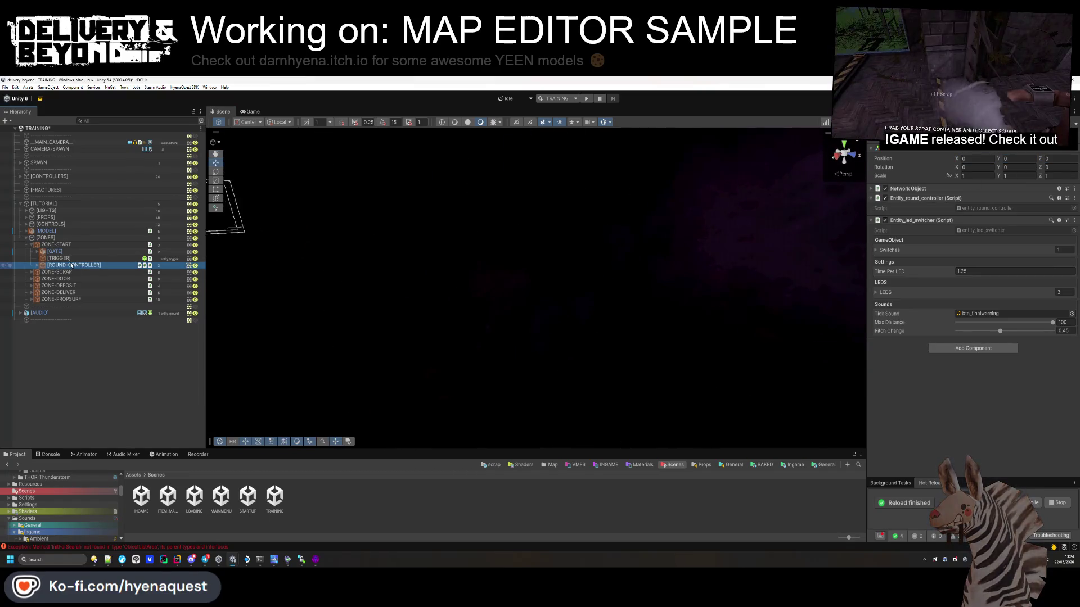
double_click(73, 265)
Step: Raise the ROUND-CONTROLLER to about 1.71 height against the start-zone wall, then switch to Hammer++
left_click_drag(503, 196, 437, 340)
key("f")
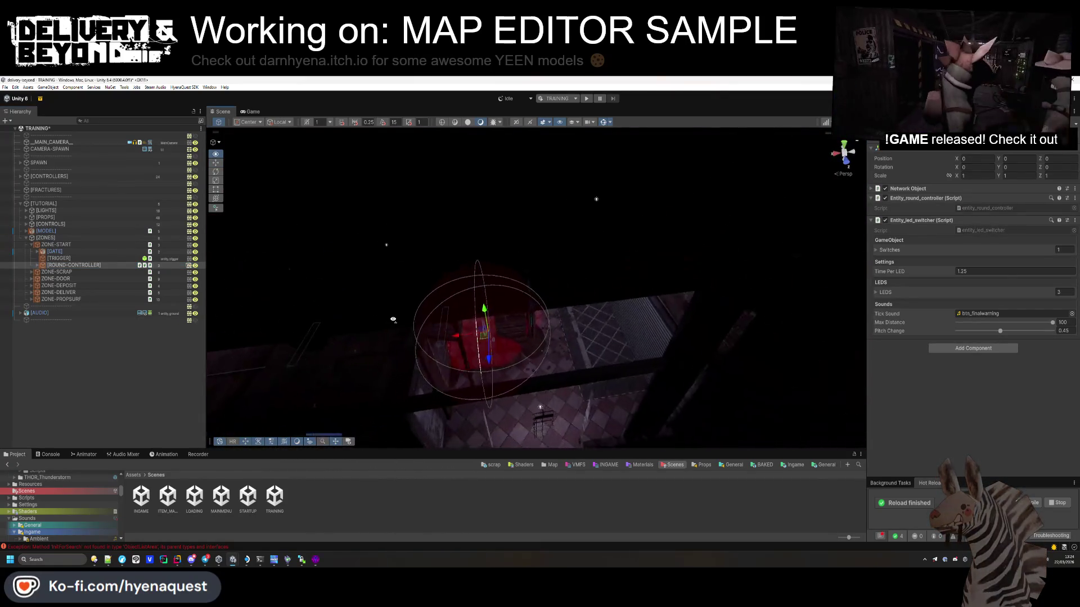
left_click_drag(530, 291, 536, 239)
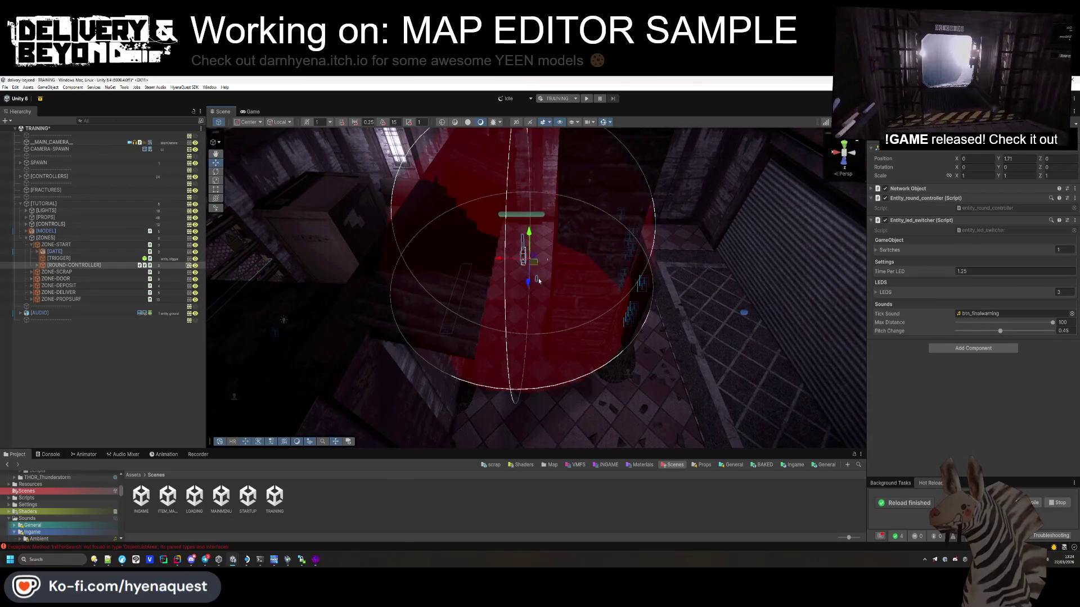
left_click_drag(538, 281, 430, 244)
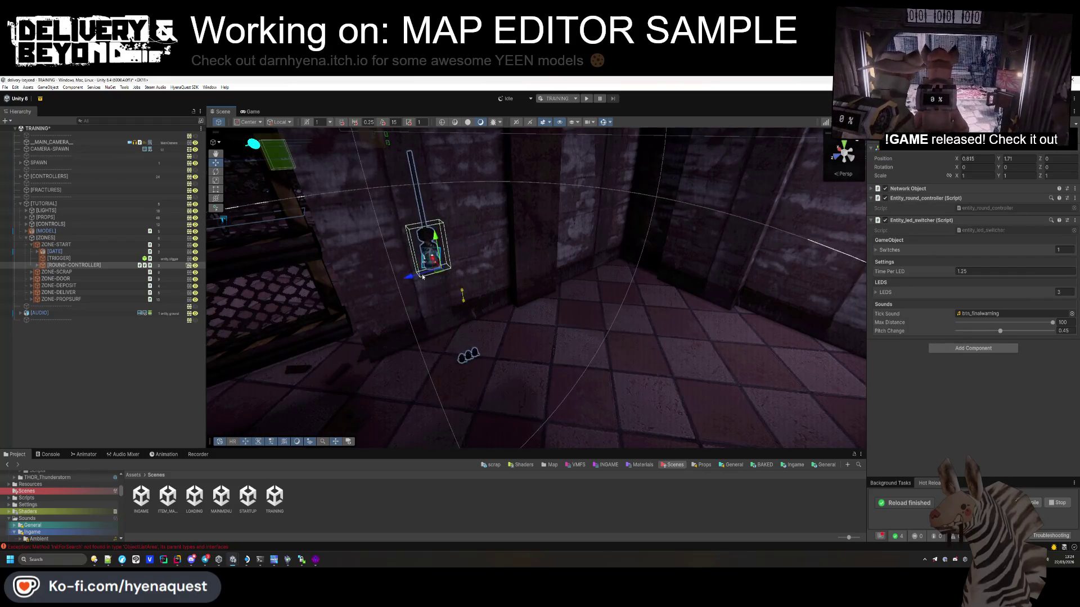
left_click_drag(422, 276, 434, 299)
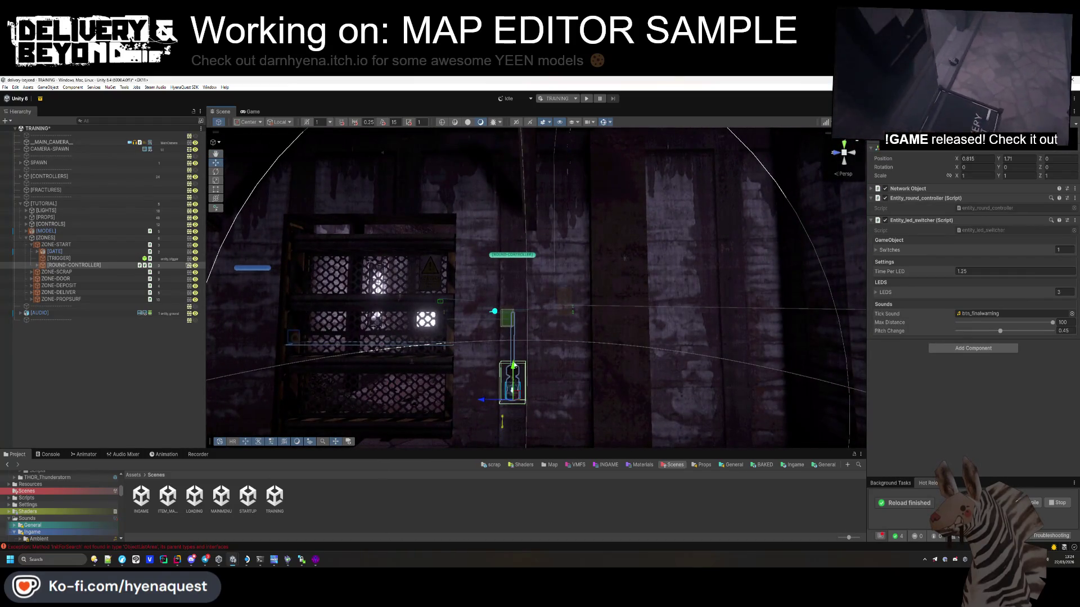
mouse_move(518, 296)
left_mouse_down()
mouse_move(489, 328)
mouse_move(356, 356)
mouse_move(487, 297)
mouse_move(290, 382)
mouse_move(328, 383)
mouse_move(313, 383)
mouse_move(380, 355)
mouse_move(402, 405)
left_mouse_up()
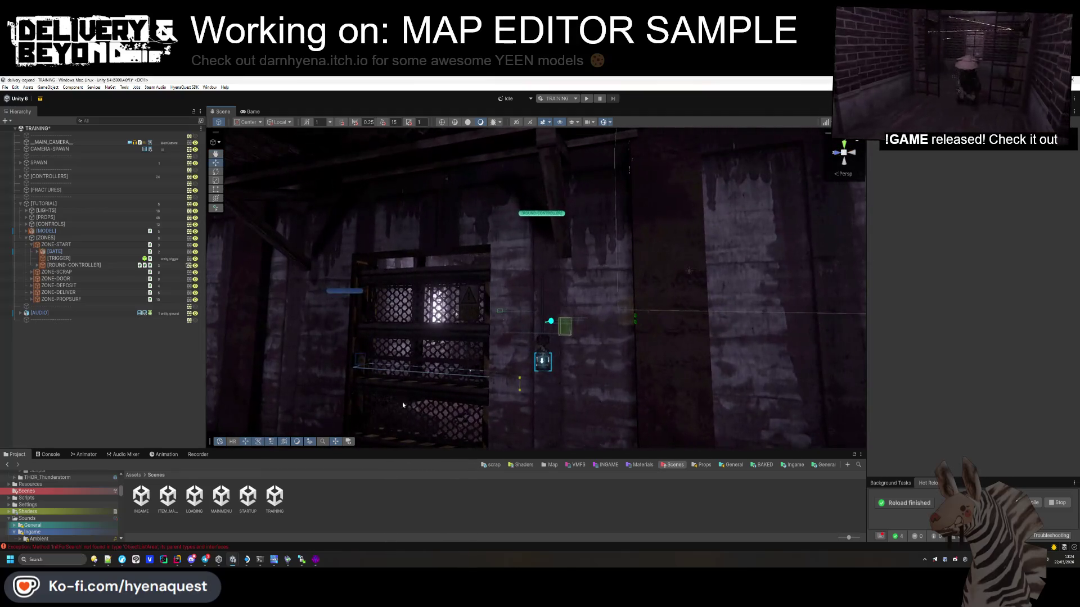
left_click(316, 560)
Step: Close the current map and open tutorial-1.vmf from the VMFS tutorial folder
left_click(1076, 83)
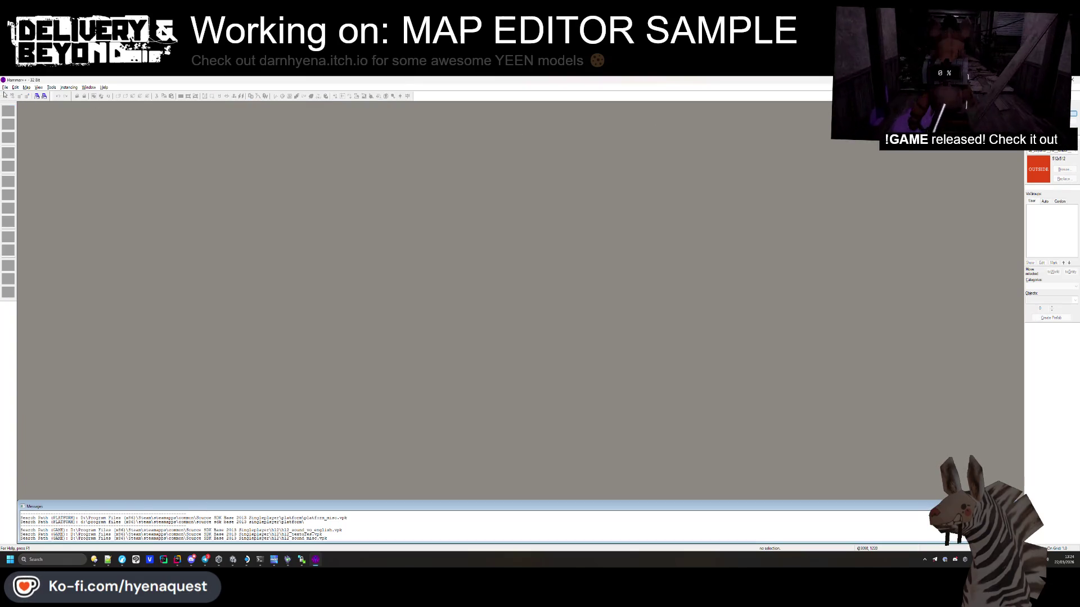
left_click(4, 87)
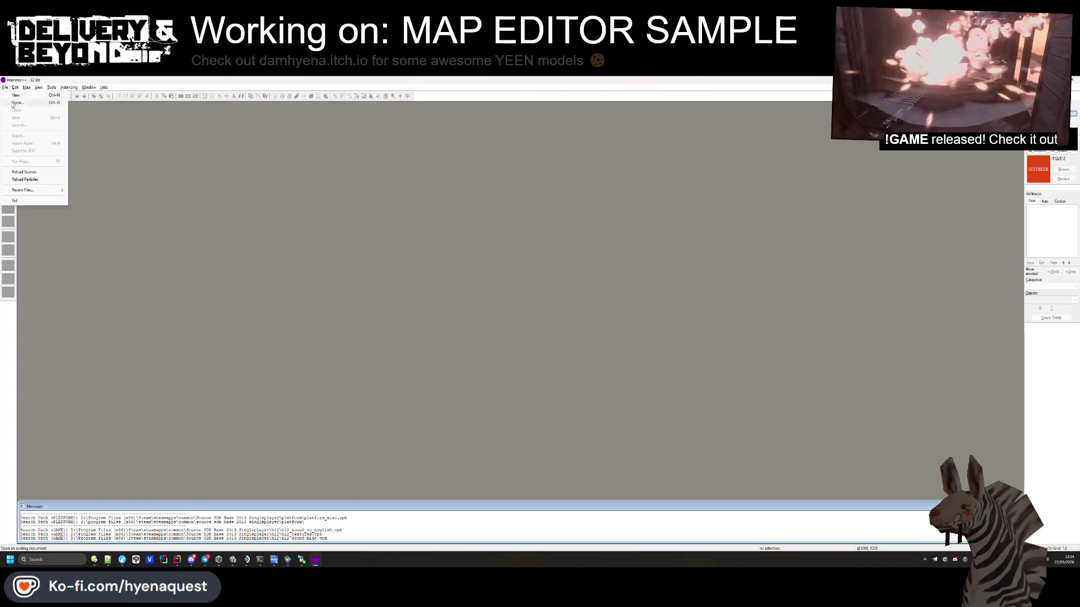
left_click(12, 102)
left_click(205, 114)
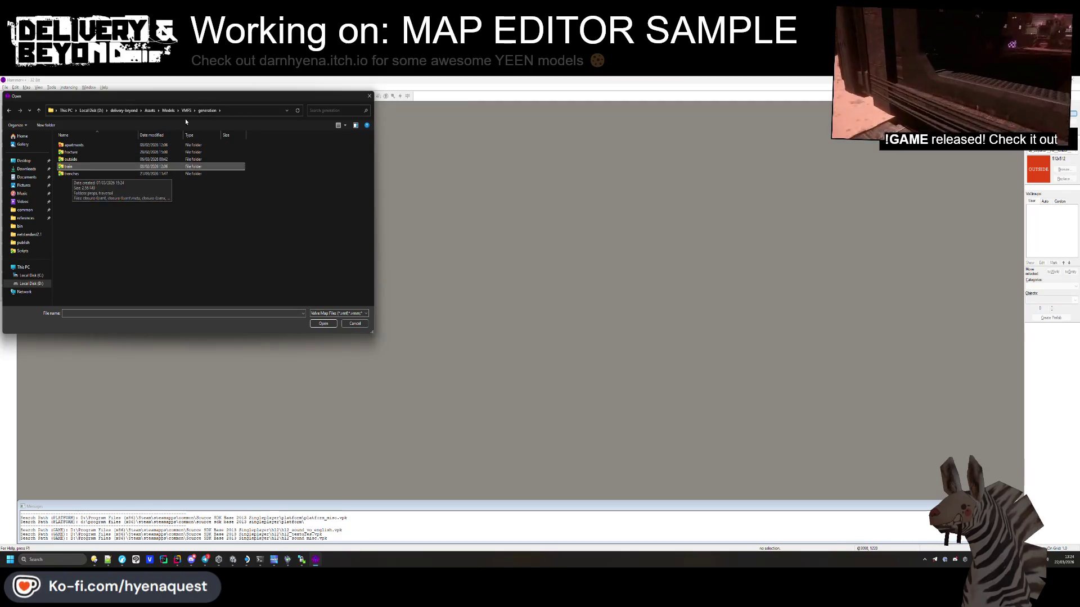
key("alt+Up")
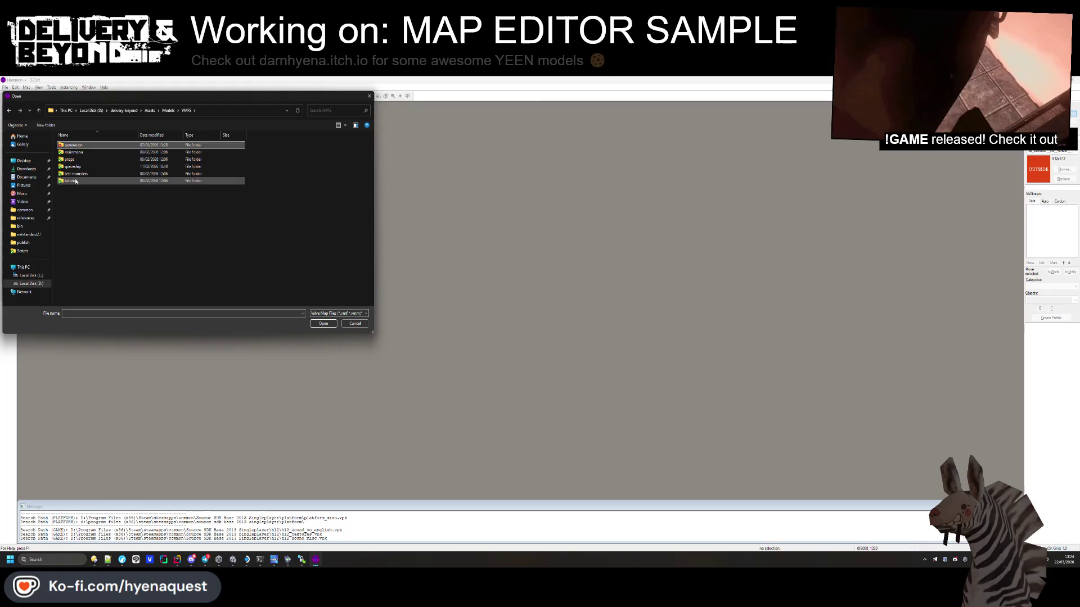
double_click(76, 181)
double_click(77, 153)
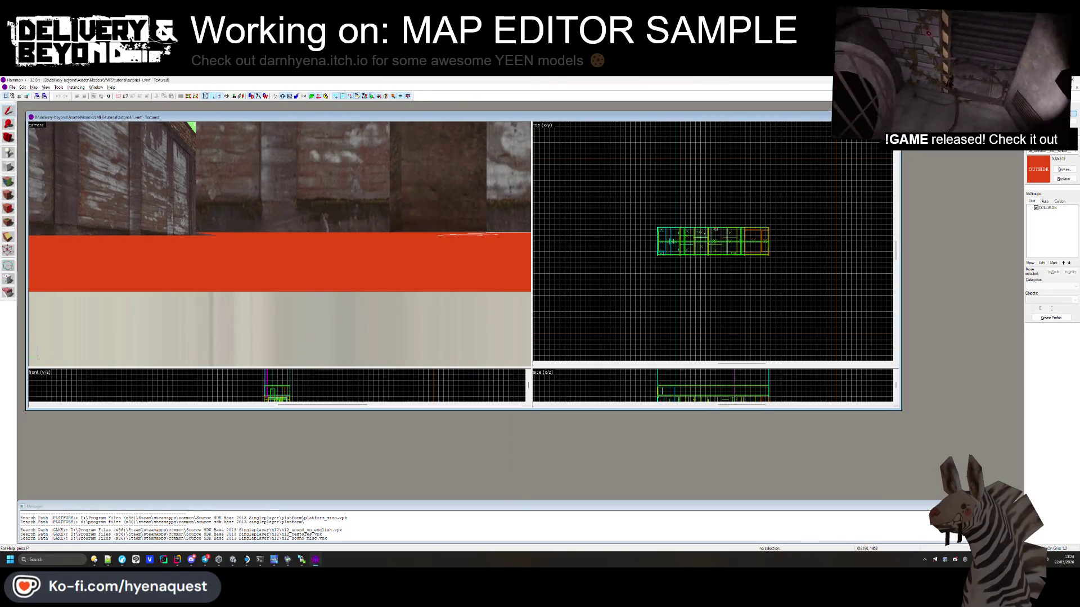
Step: Maximize the tutorial-1 map view and open the Face Edit Sheet for the wall face by the orange strip
key("z")
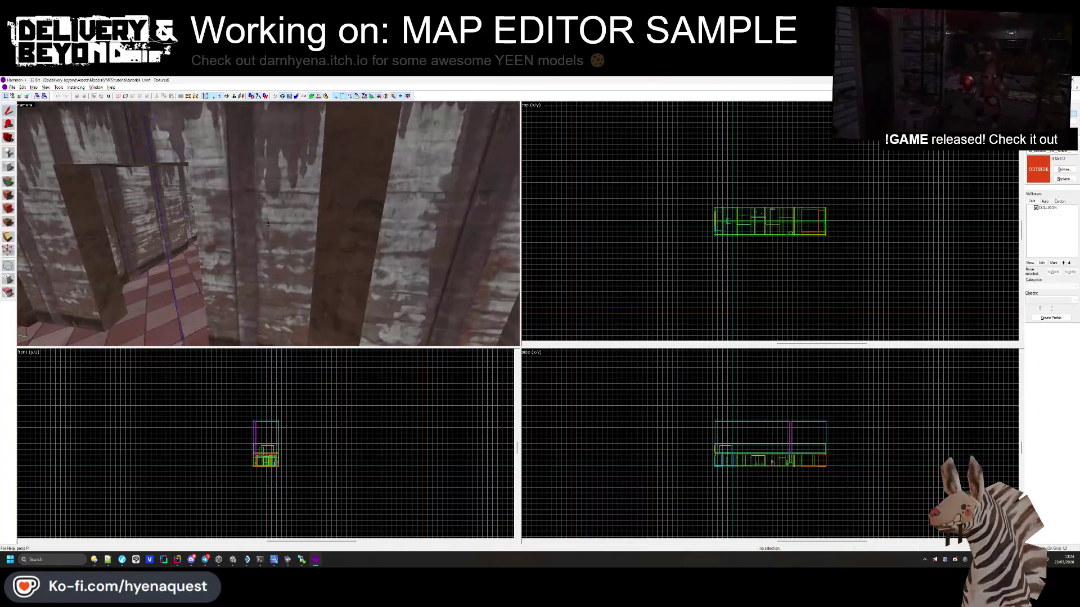
key("z")
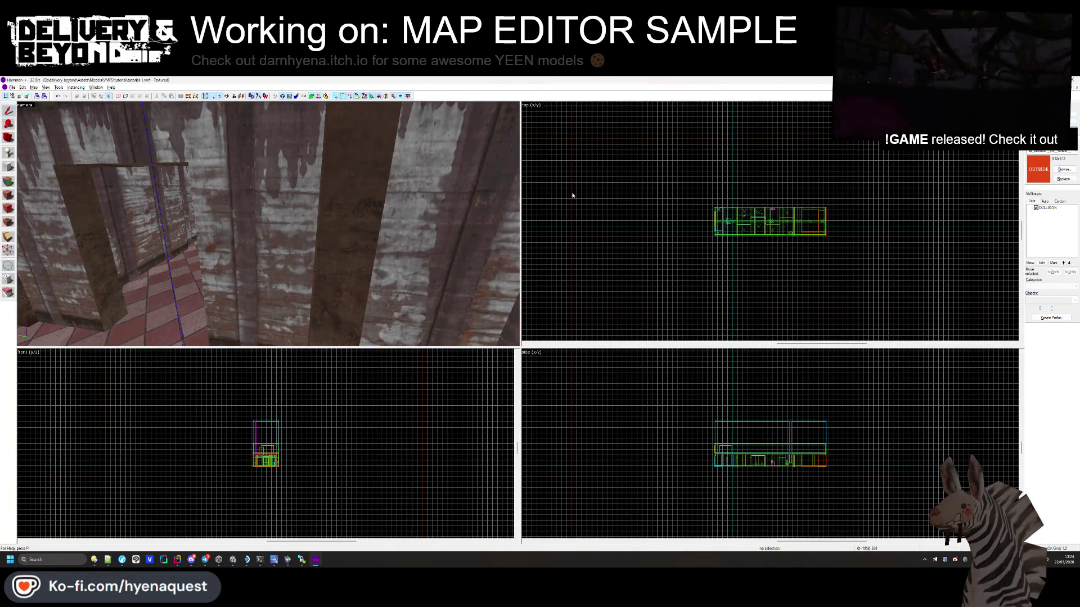
left_click(323, 211)
scroll(821, 196, "up", 8)
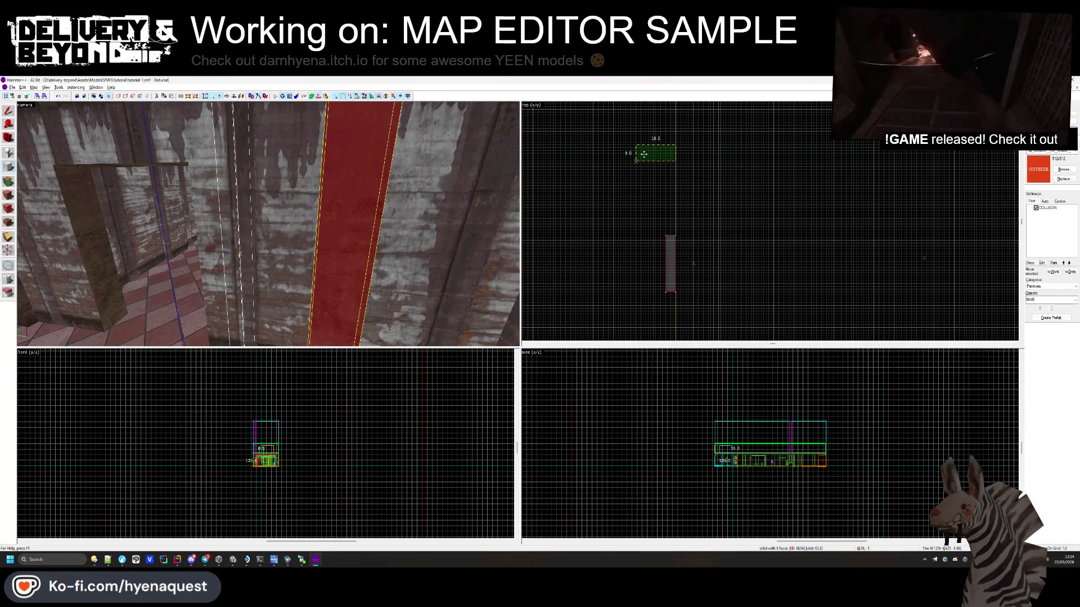
scroll(301, 458, "up", 6)
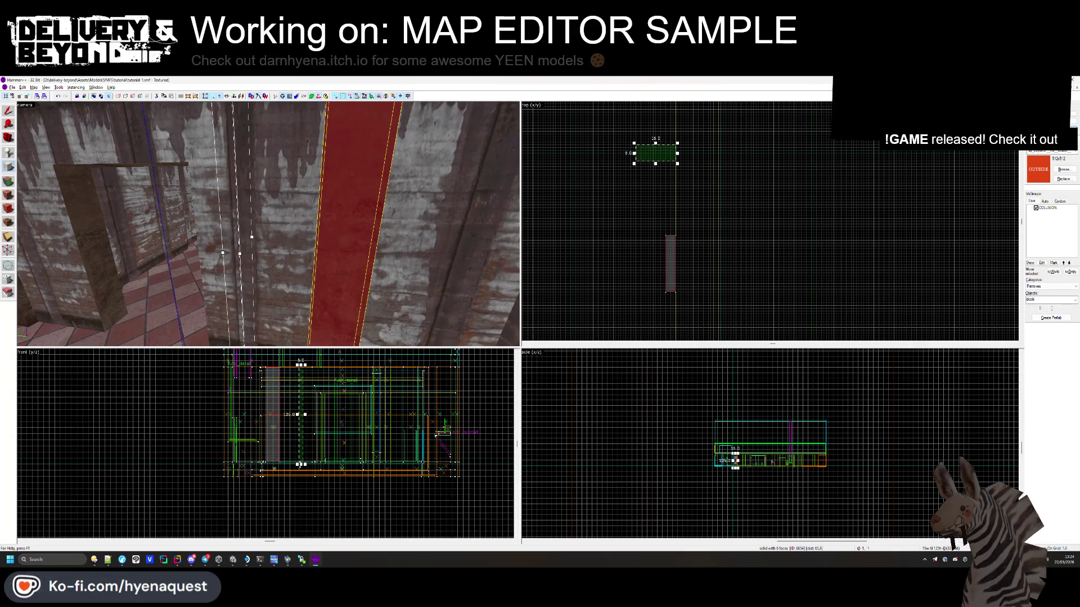
left_click(308, 453)
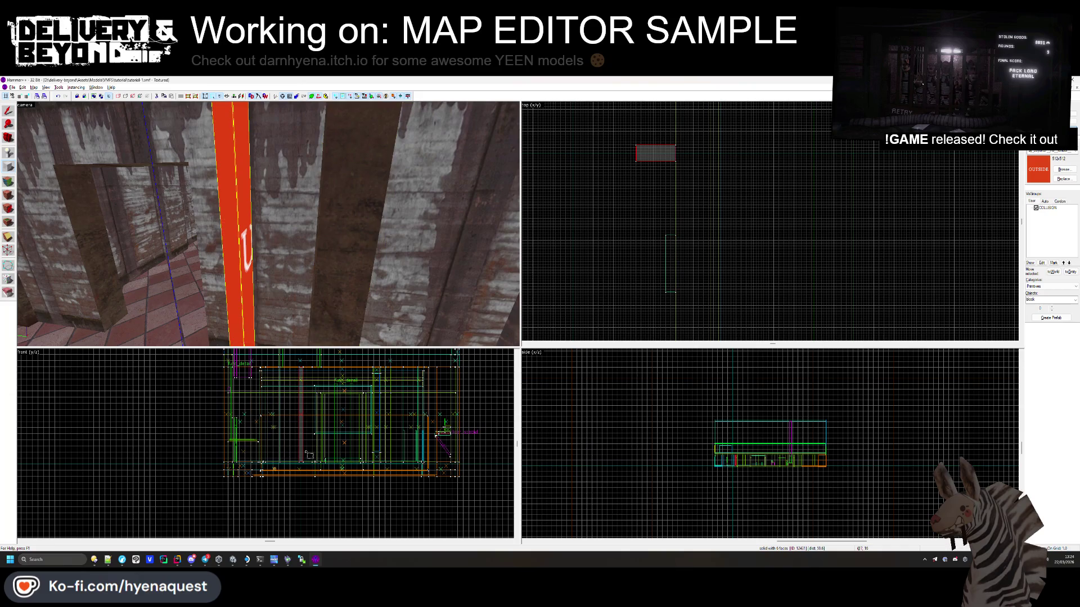
left_click(8, 195)
left_click(339, 229)
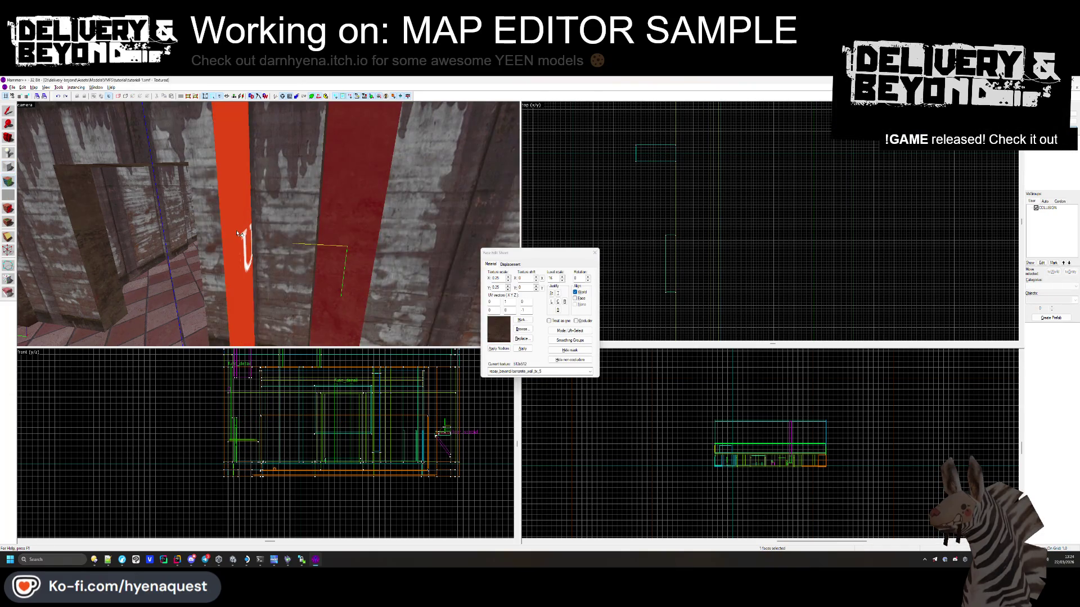
Step: Move the left vertical strip brush lower in the Hammer++ top view
key("alt+Tab")
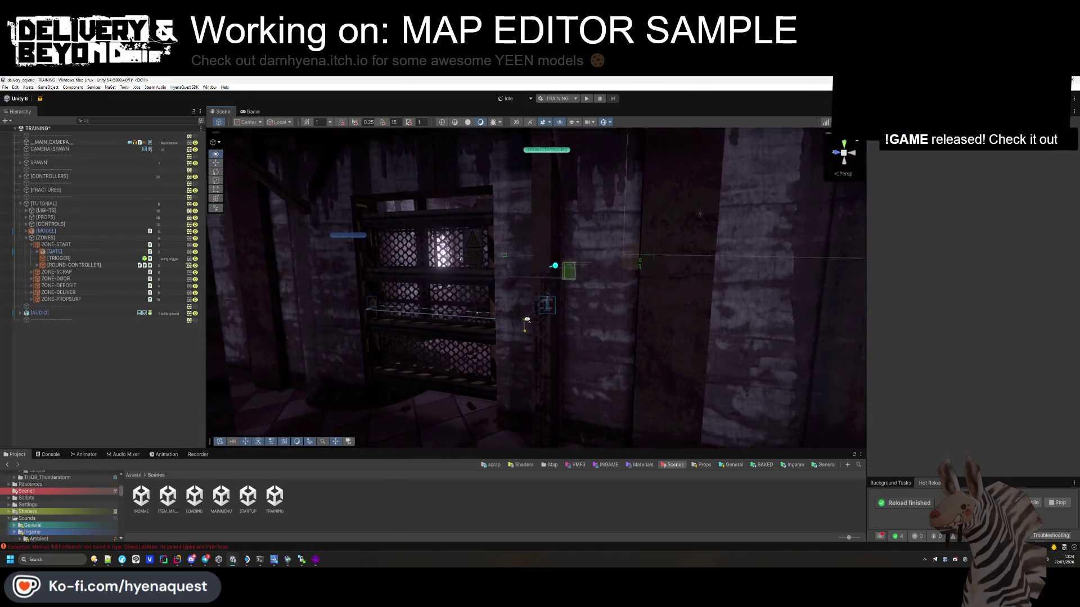
key("alt+Tab")
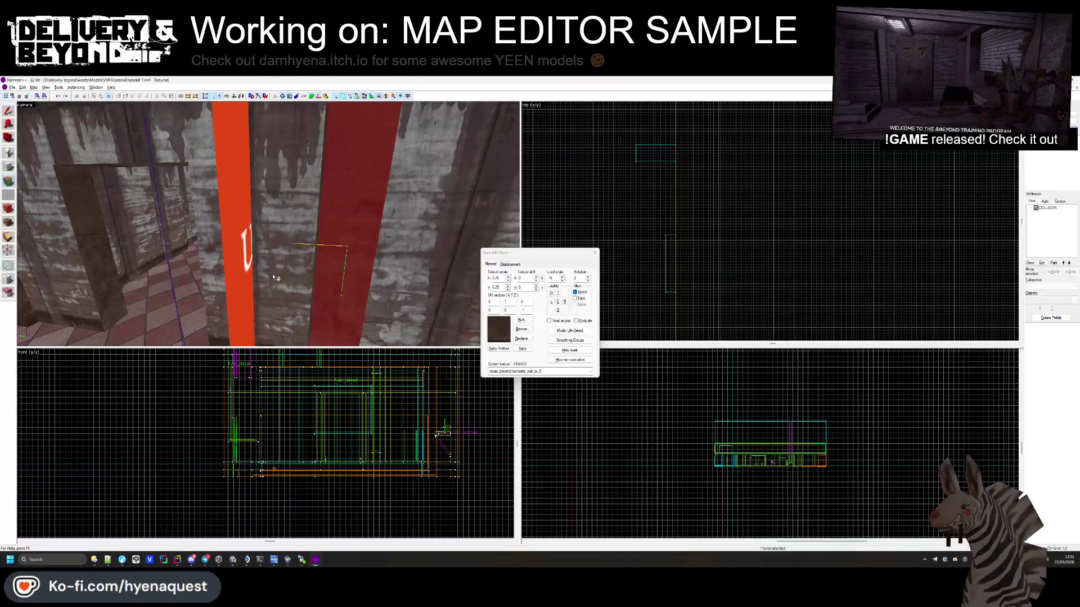
left_click(233, 243)
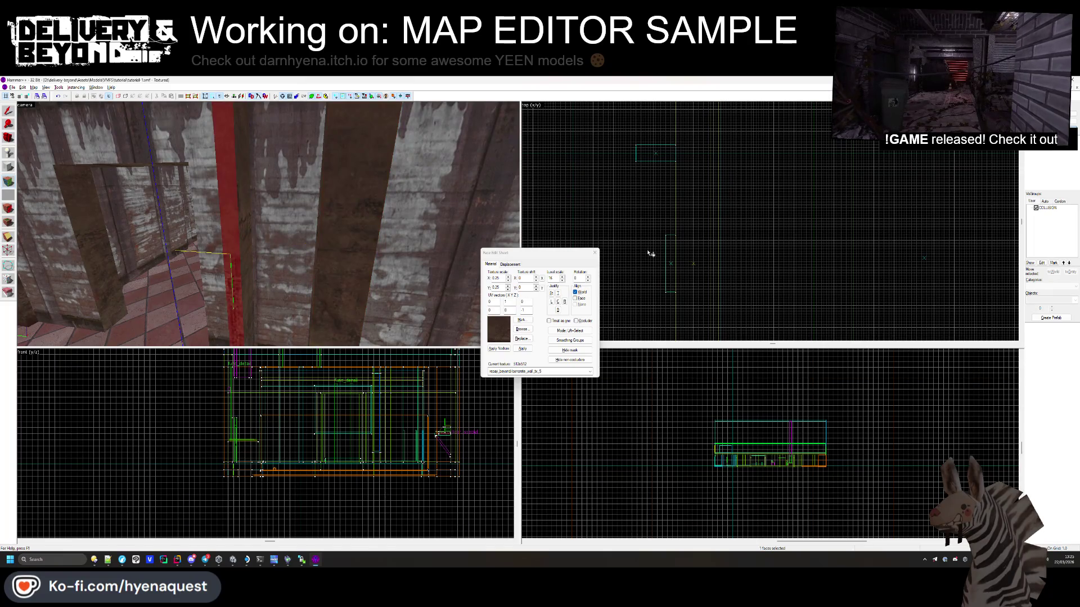
key("shift+s")
scroll(672, 151, "up", 2)
key("Escape")
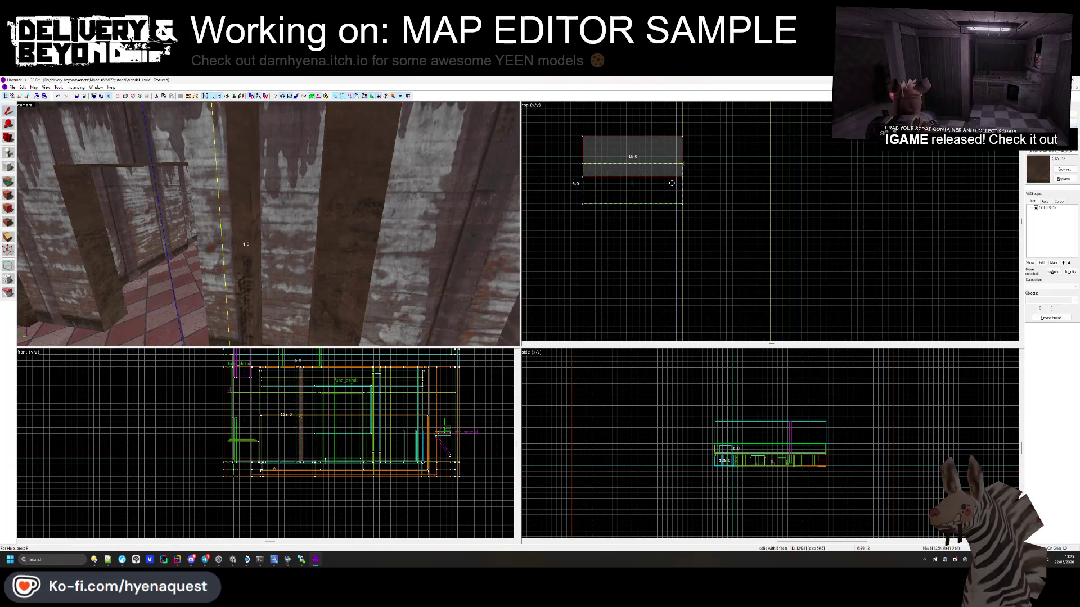
left_click(240, 242)
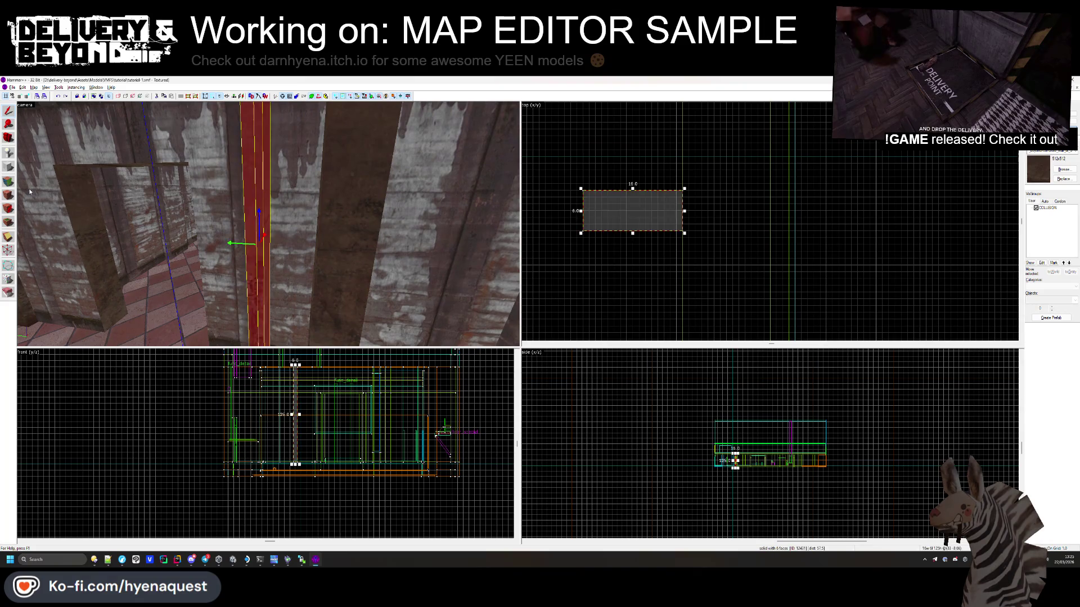
left_click(621, 180)
left_click(231, 213)
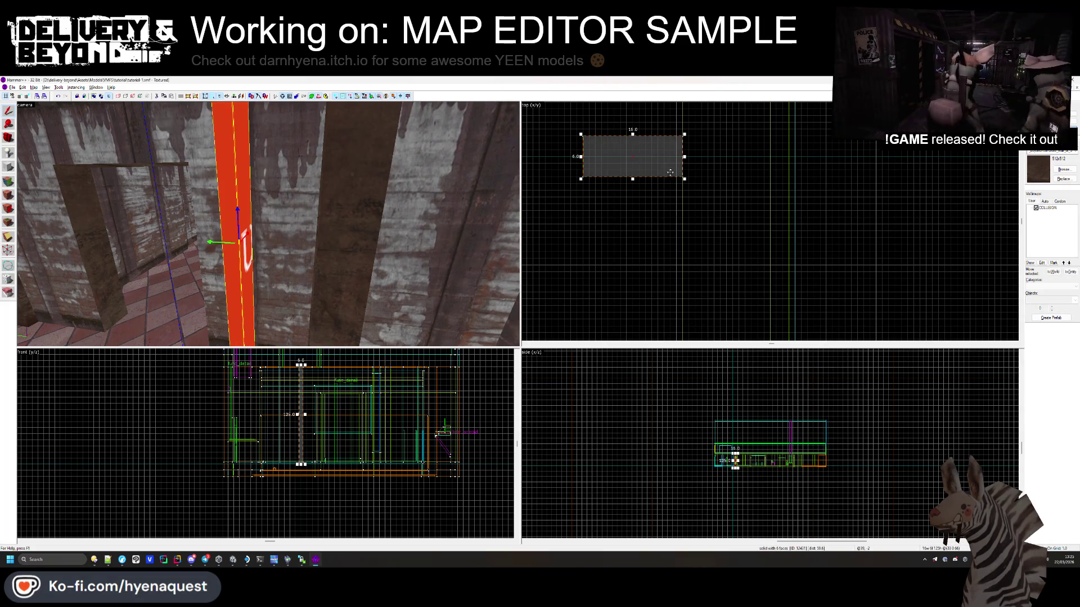
left_click_drag(669, 166, 672, 222)
key("Escape")
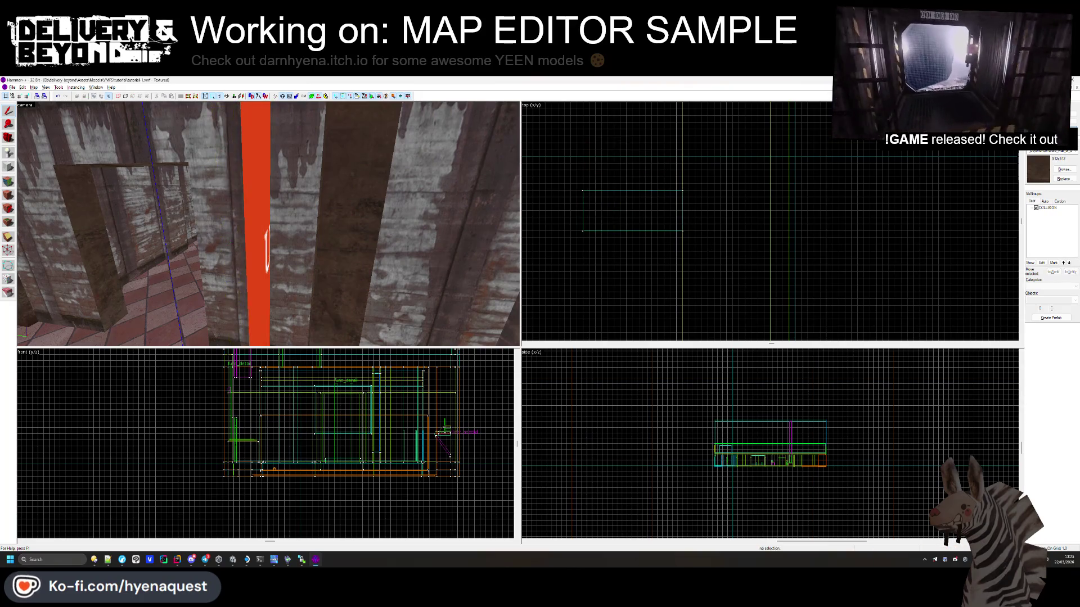
Step: Narrow the pillar brush from 16 to 10 units and extend its top edge
left_click(11, 183)
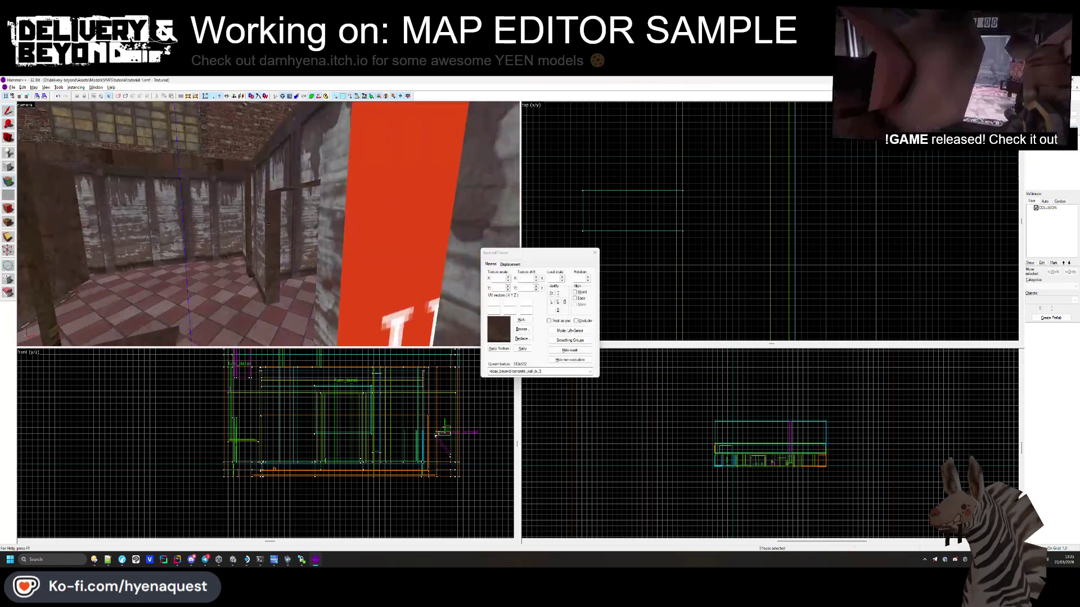
mouse_move(313, 233)
left_mouse_down()
mouse_move(198, 242)
mouse_move(270, 227)
left_mouse_up()
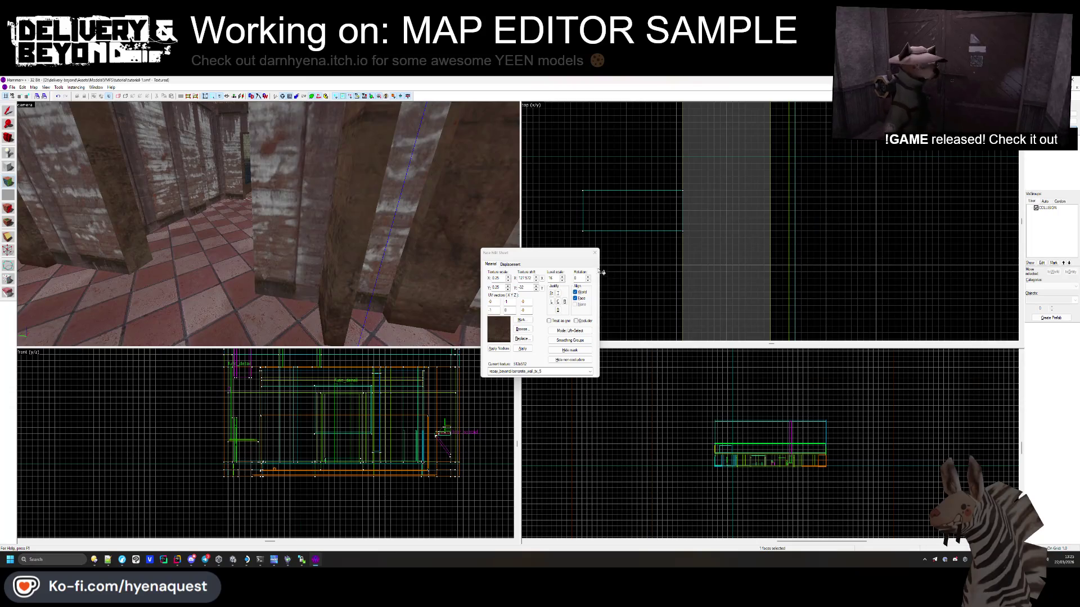
left_click(594, 253)
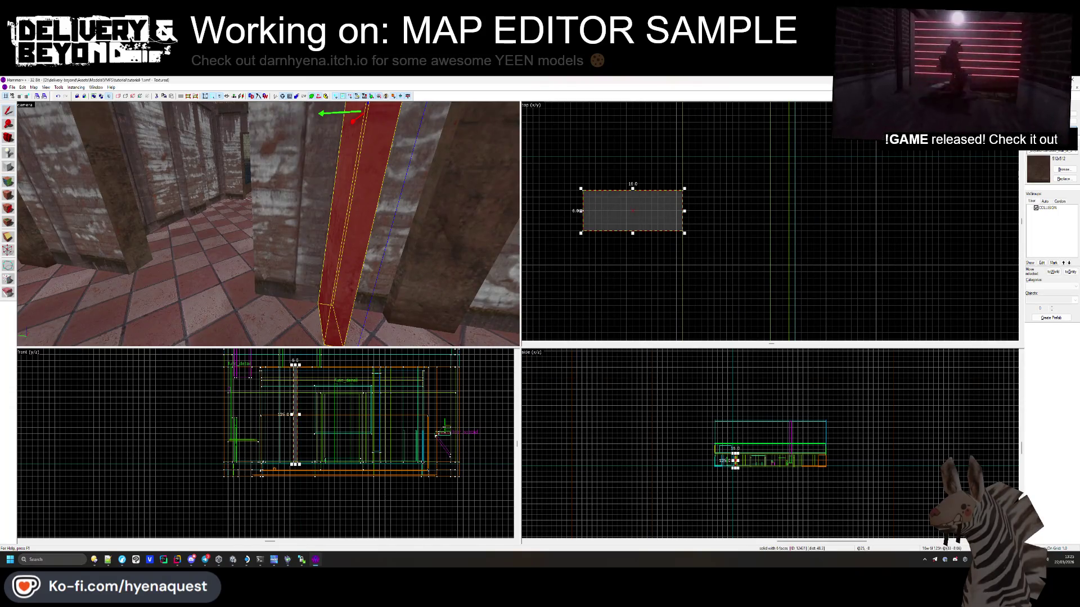
left_click_drag(581, 211, 621, 214)
key("alt+Tab")
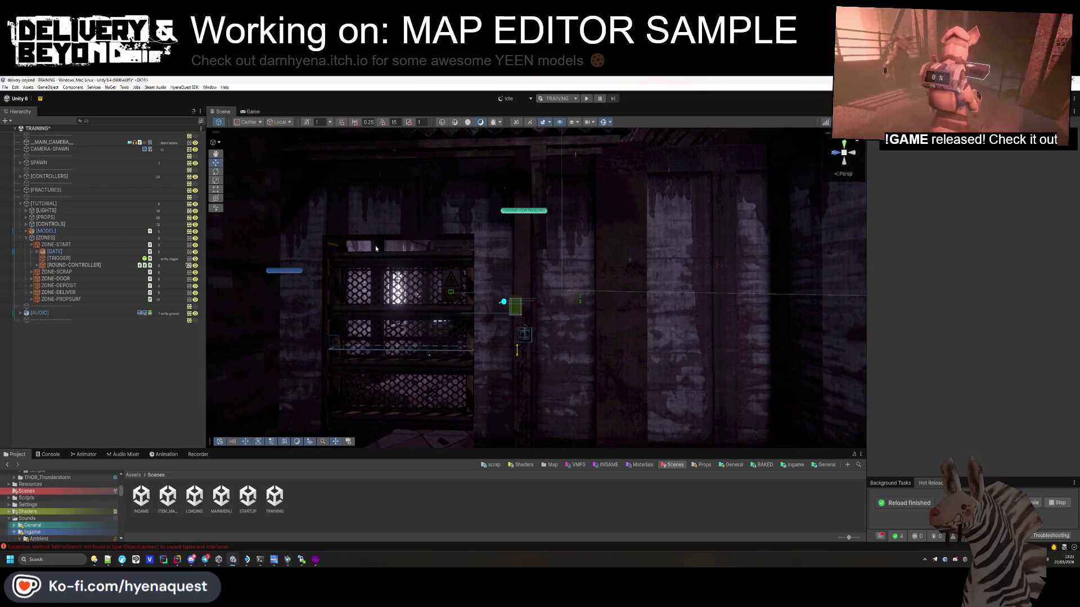
key("alt+Tab")
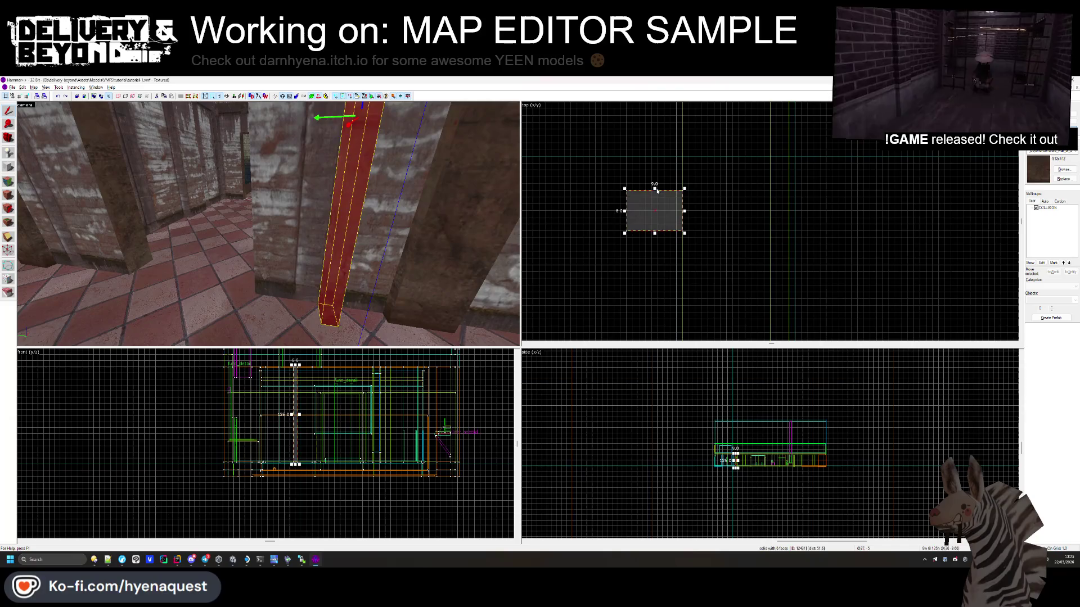
left_click_drag(655, 188, 656, 177)
key("Escape")
Step: Rotate the Unity scene view to inspect the matching area
key("alt+Tab")
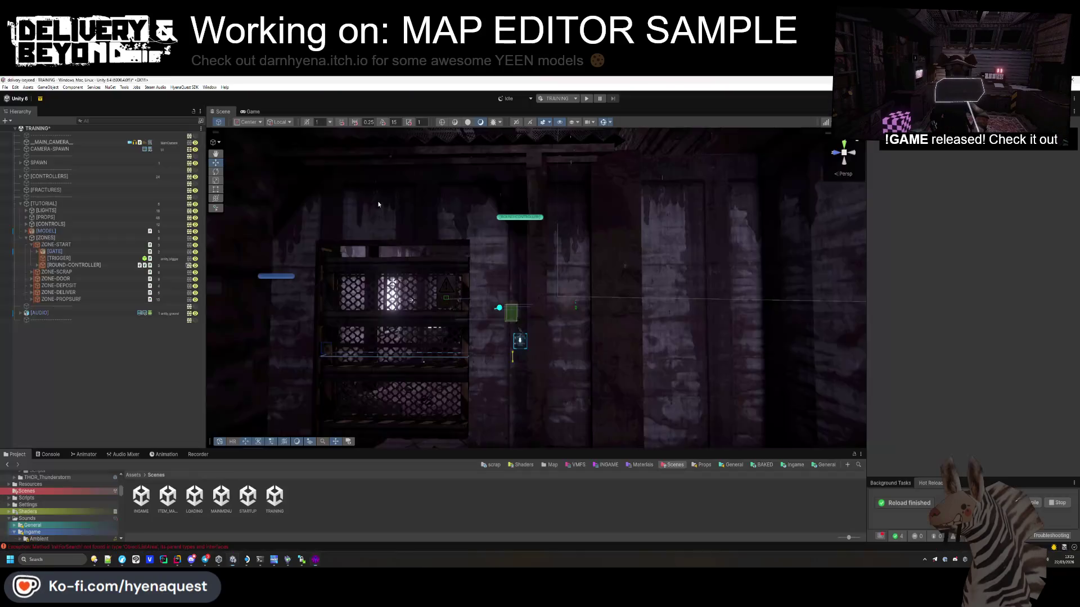
key("alt+Tab")
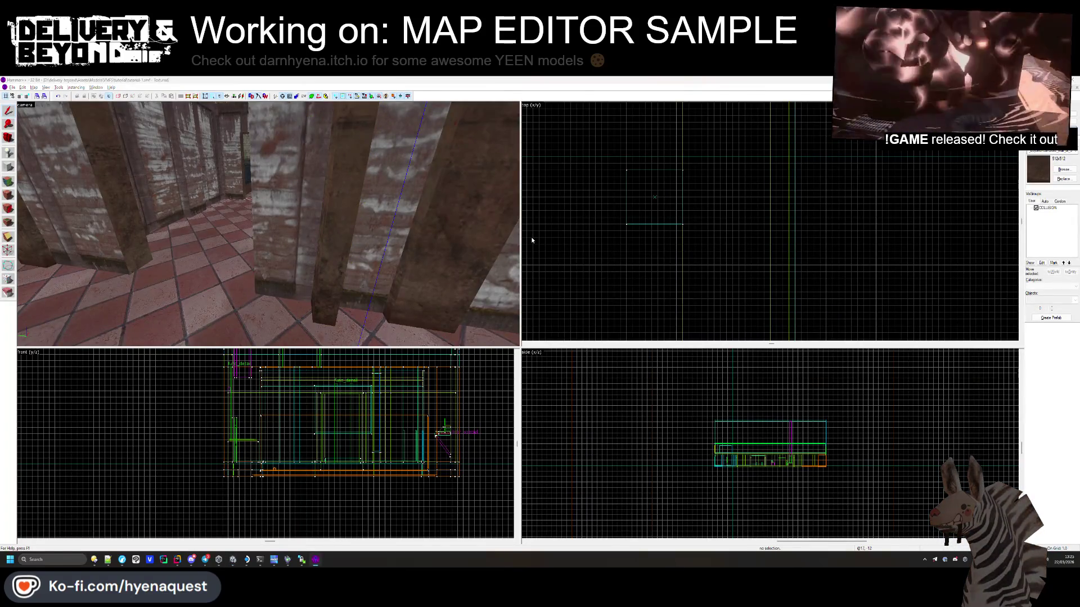
key("alt+Tab")
left_click_drag(529, 242, 506, 261)
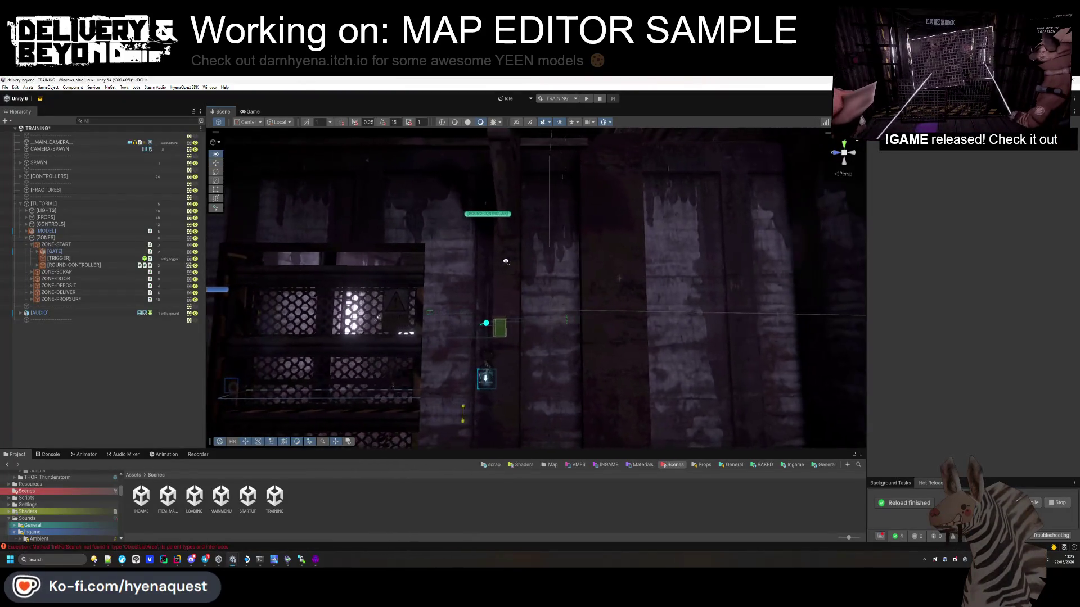
key("alt+Tab")
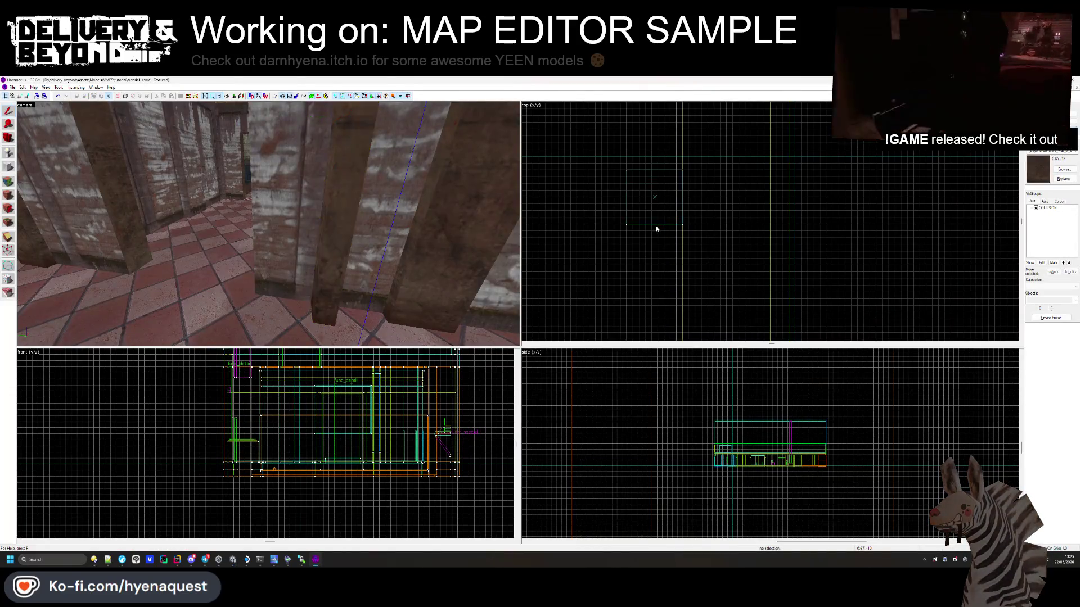
Step: Move the small brush to a new spot and check the level in Unity
left_click(655, 225)
key("alt+Tab")
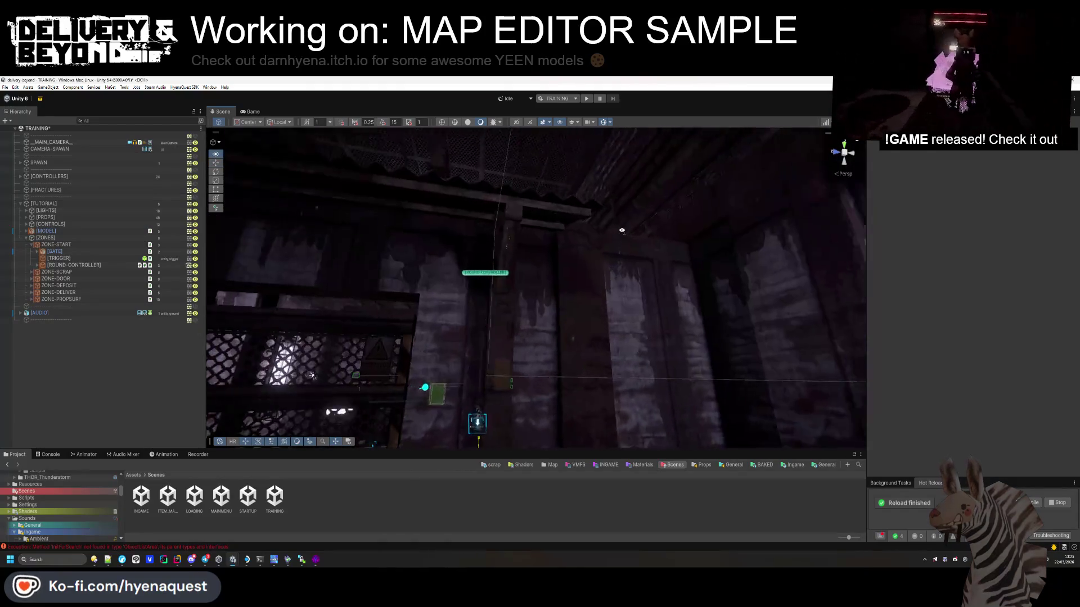
key("alt+Tab")
left_click(336, 219)
scroll(703, 255, "down", 3)
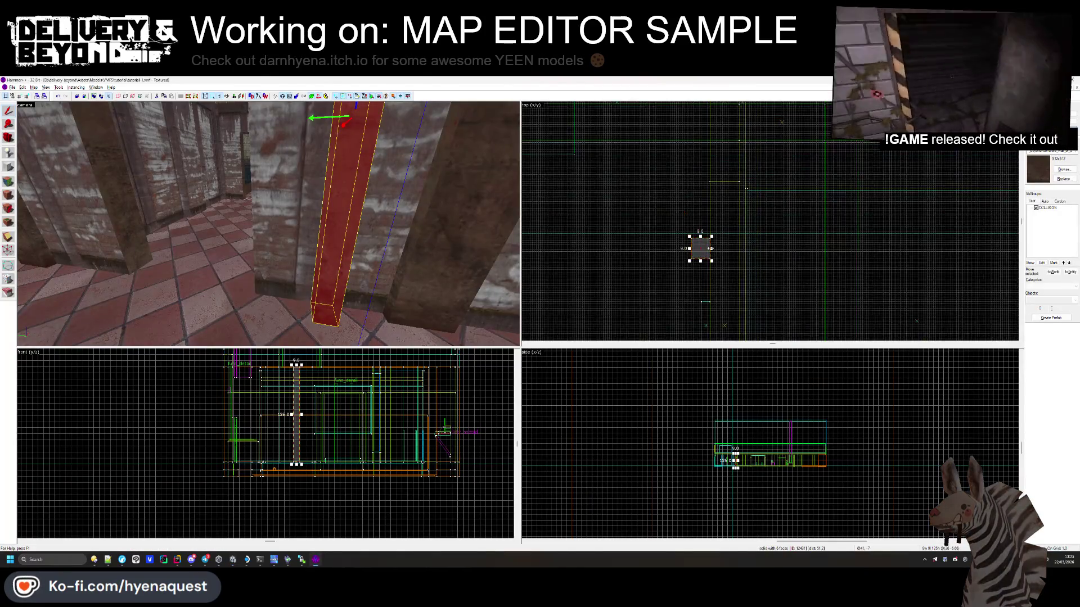
scroll(704, 257, "up", 2)
mouse_move(696, 294)
left_mouse_down()
mouse_move(694, 136)
mouse_move(700, 146)
left_mouse_up()
scroll(693, 136, "up", 2)
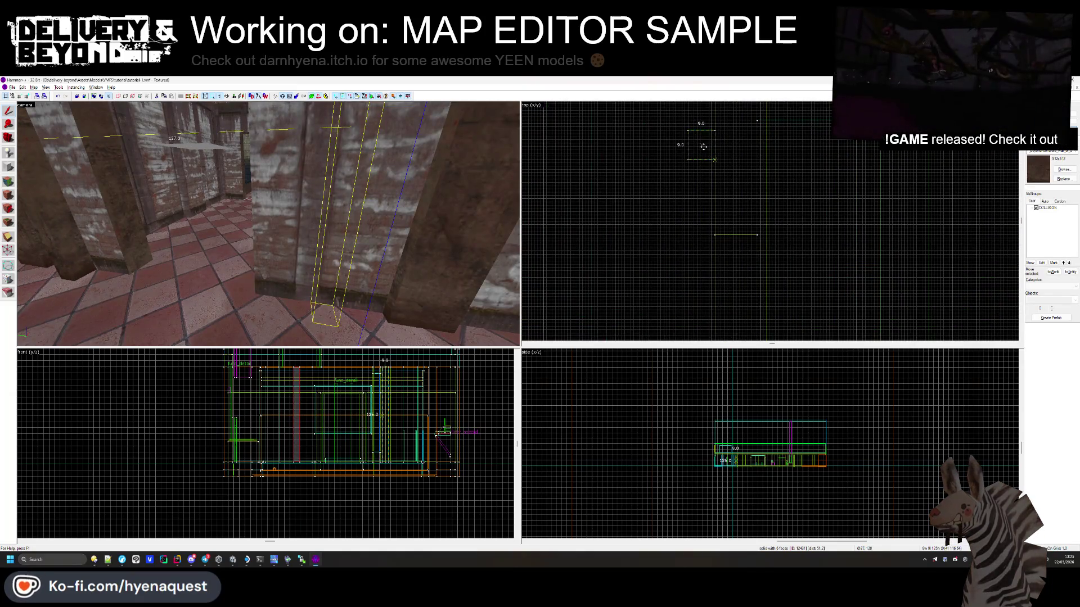
key("alt+Tab")
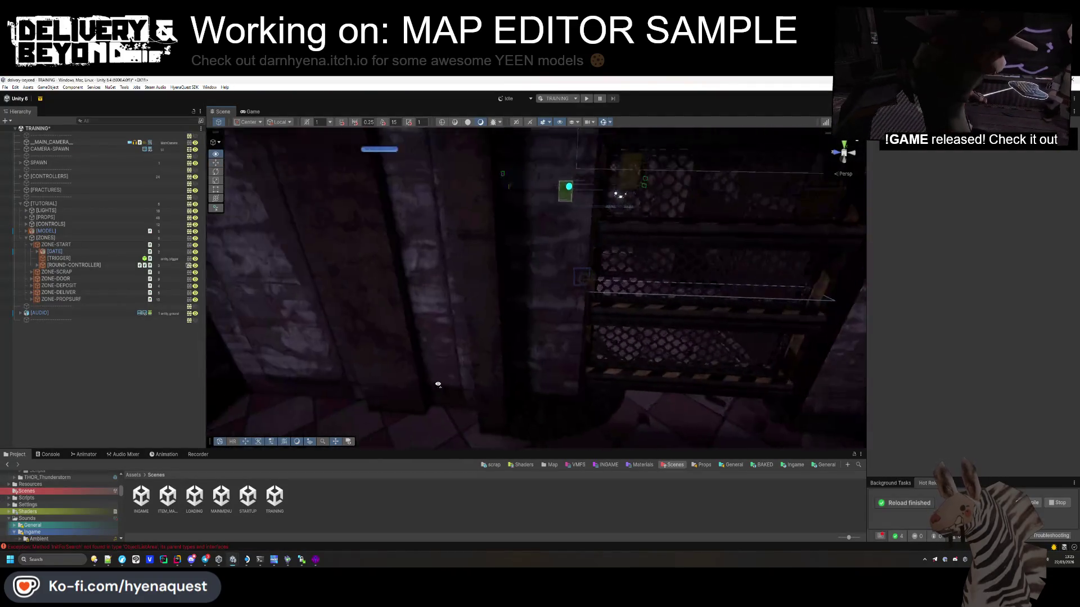
mouse_move(438, 385)
left_mouse_down()
mouse_move(451, 304)
mouse_move(545, 313)
mouse_move(538, 378)
mouse_move(575, 340)
mouse_move(545, 340)
left_mouse_up()
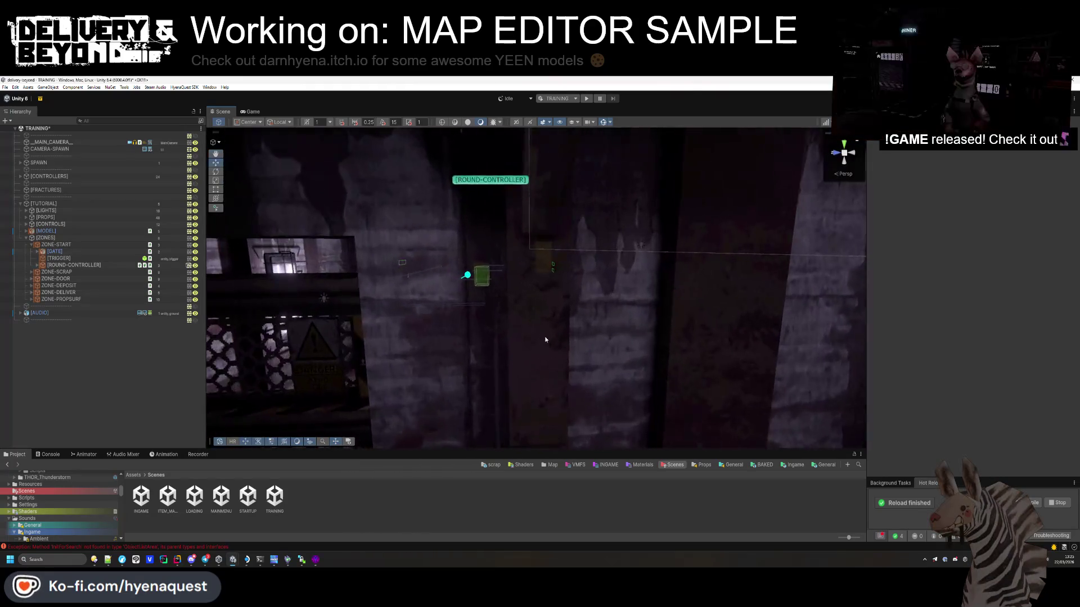
key("alt+Tab")
Step: Shorten the tall pillar from 125 to 25 units, shift it left, narrow it to 7
left_click(298, 404)
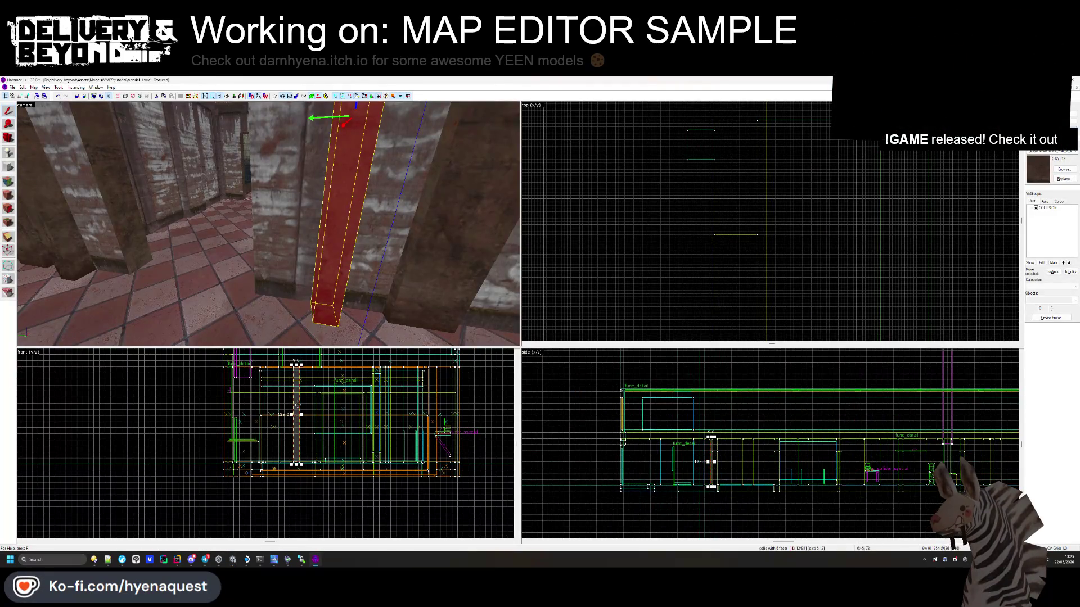
key("Up")
mouse_move(296, 473)
left_mouse_down()
mouse_move(296, 392)
mouse_move(302, 466)
left_mouse_up()
scroll(296, 382, "up", 5)
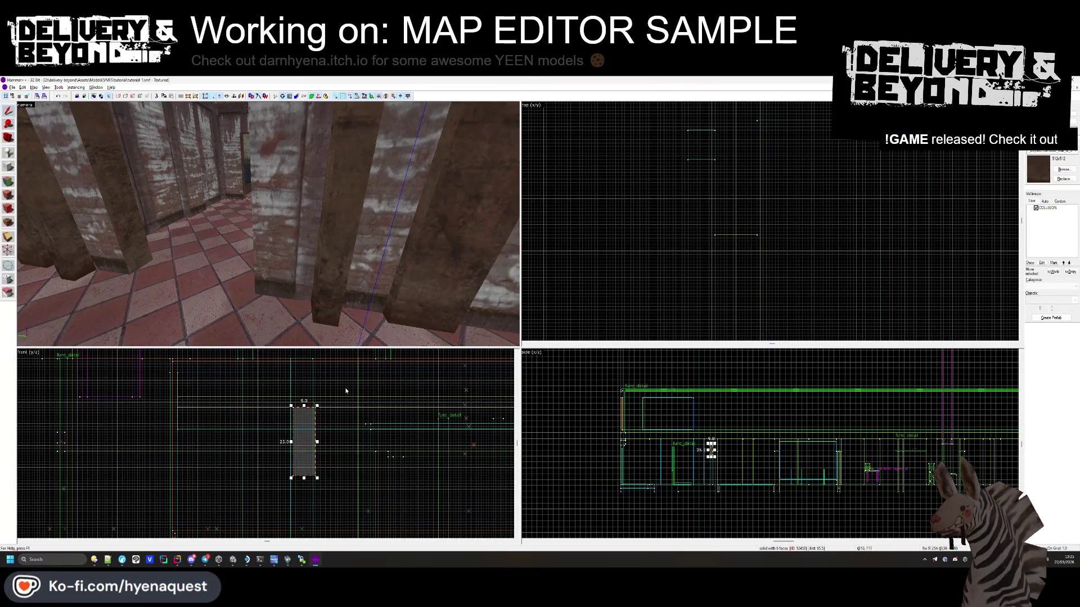
scroll(685, 221, "down", 3)
scroll(682, 281, "up", 5)
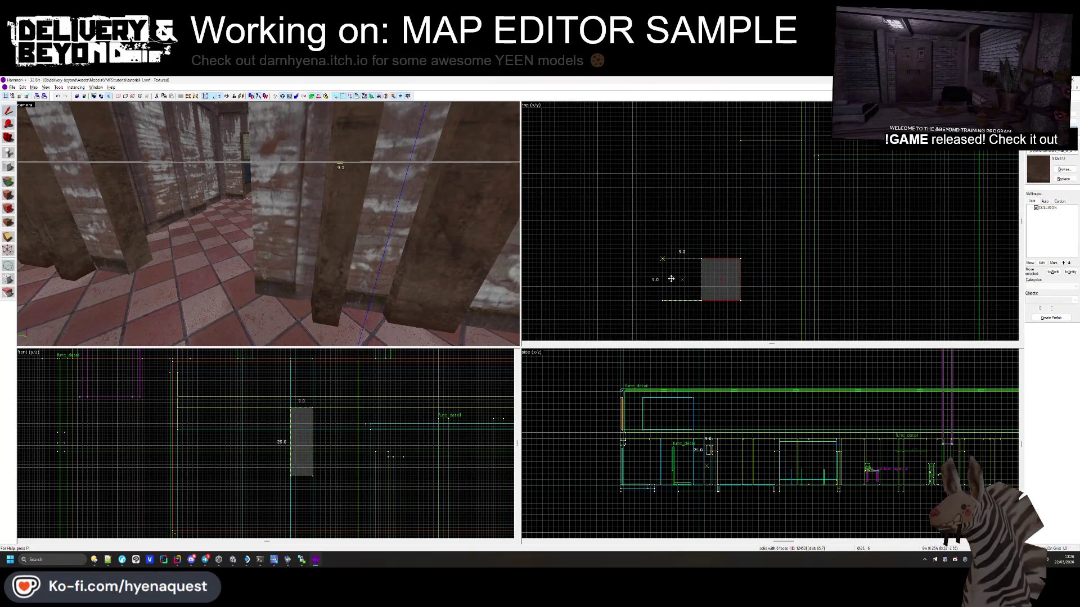
left_click_drag(671, 279, 672, 278)
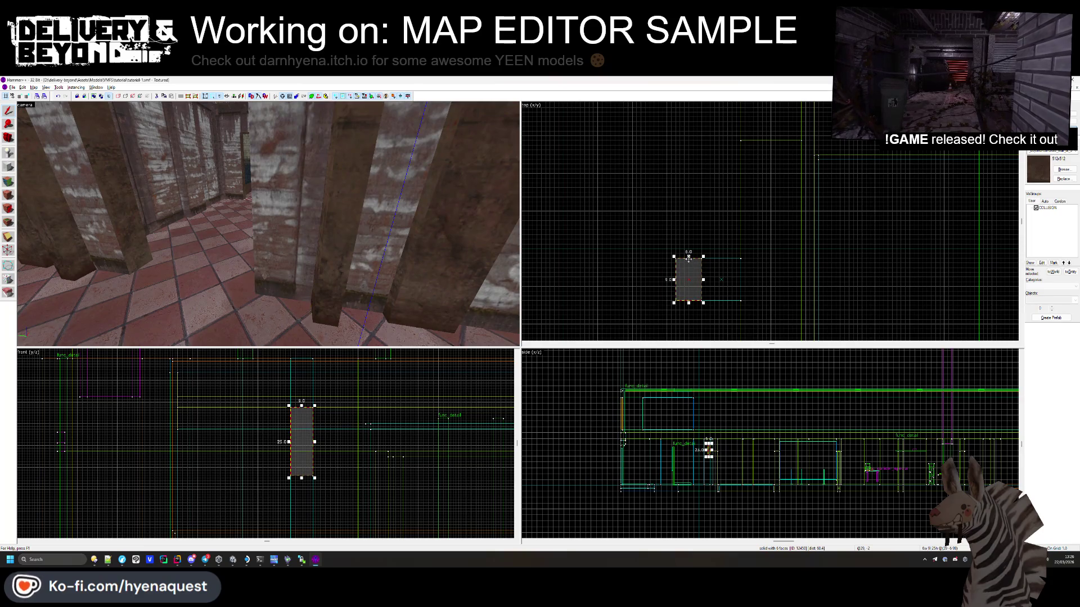
left_click_drag(688, 258, 688, 293)
scroll(720, 451, "up", 5)
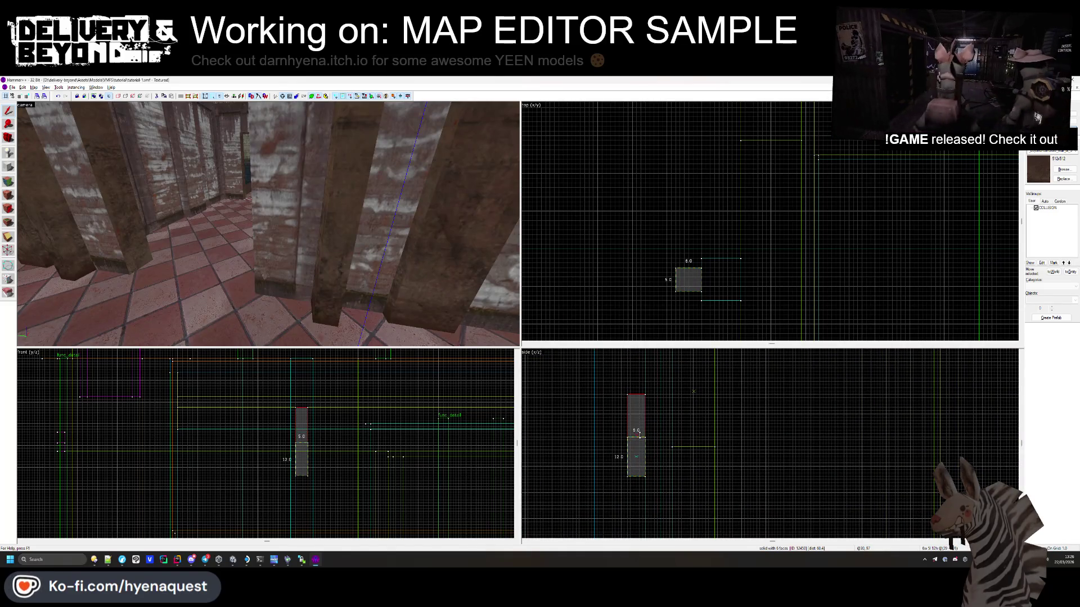
left_click(634, 425)
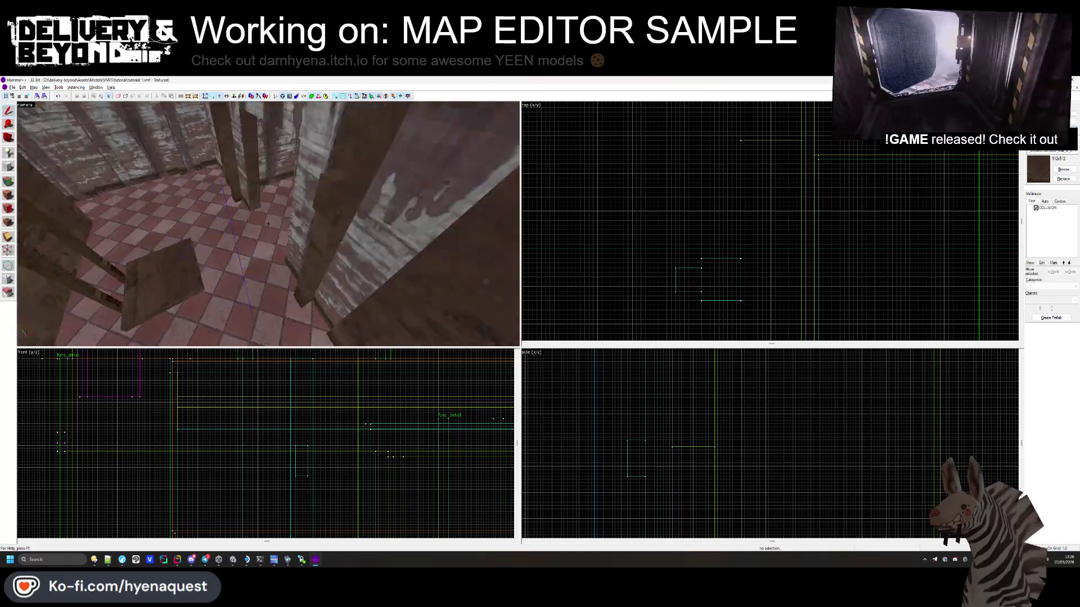
Step: Clear the brush selection and compare the shelf area in Unity
key("alt+Tab")
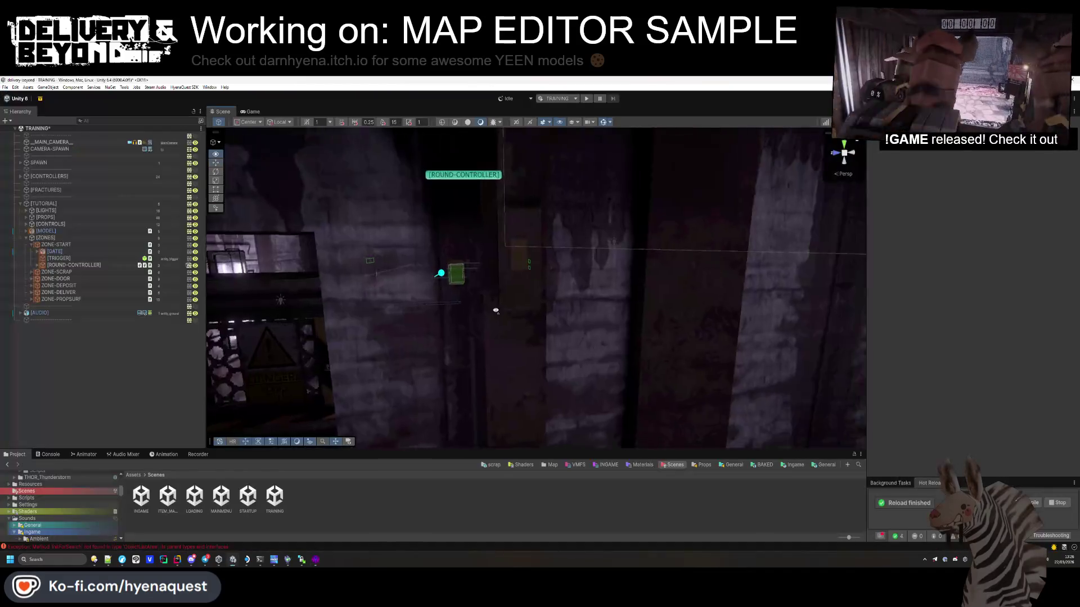
left_click_drag(400, 318, 455, 325)
key("alt+Tab")
scroll(637, 459, "up", 1)
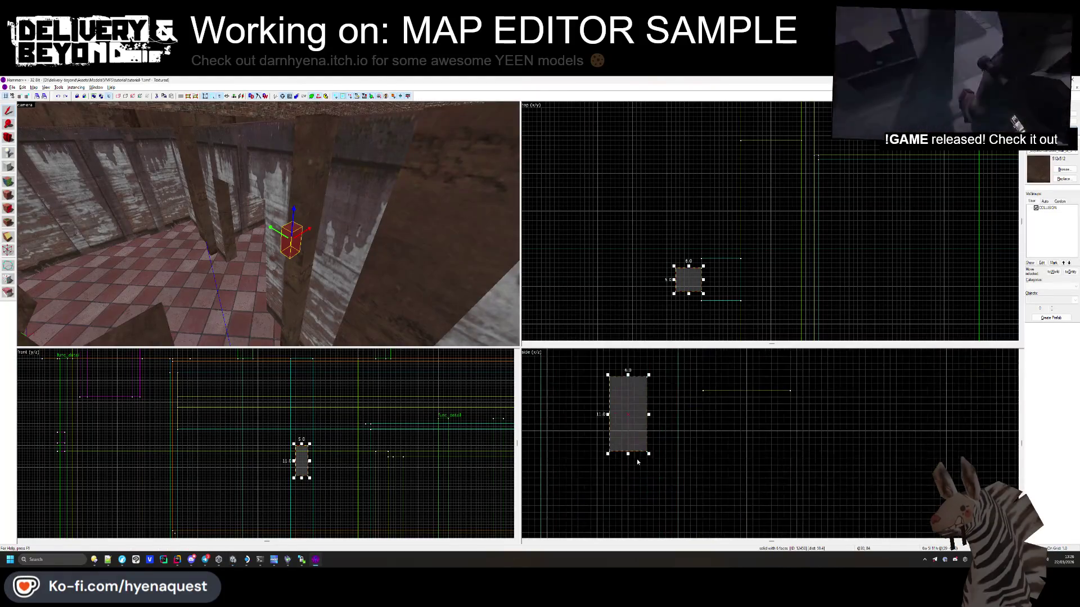
left_click(636, 458)
key("alt+Tab")
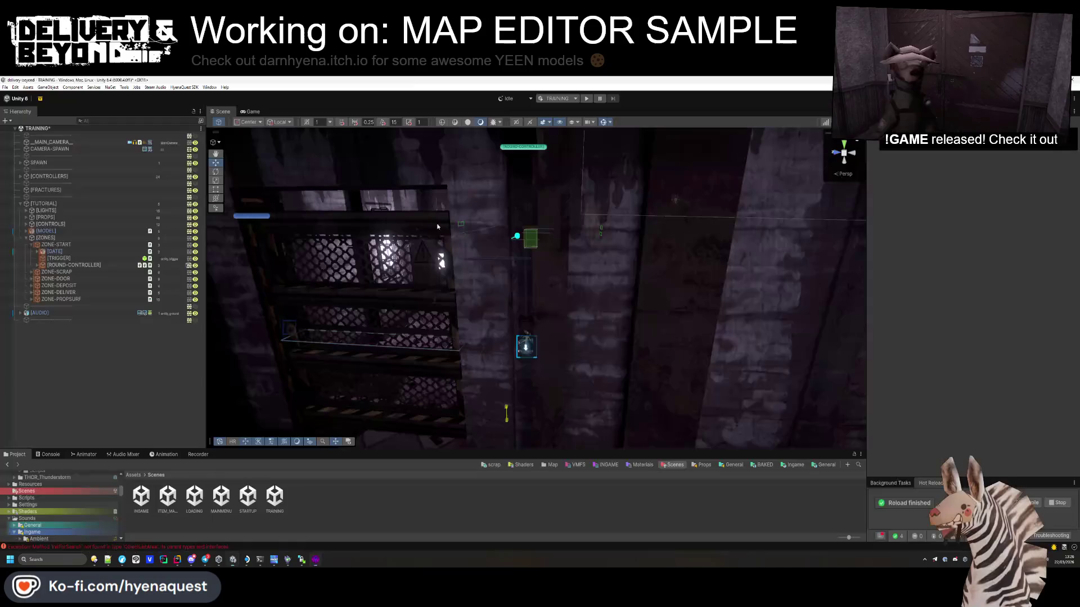
left_click_drag(577, 279, 582, 263)
key("alt+Tab")
Step: Lower the small block and check its placement in Unity
left_click(630, 447)
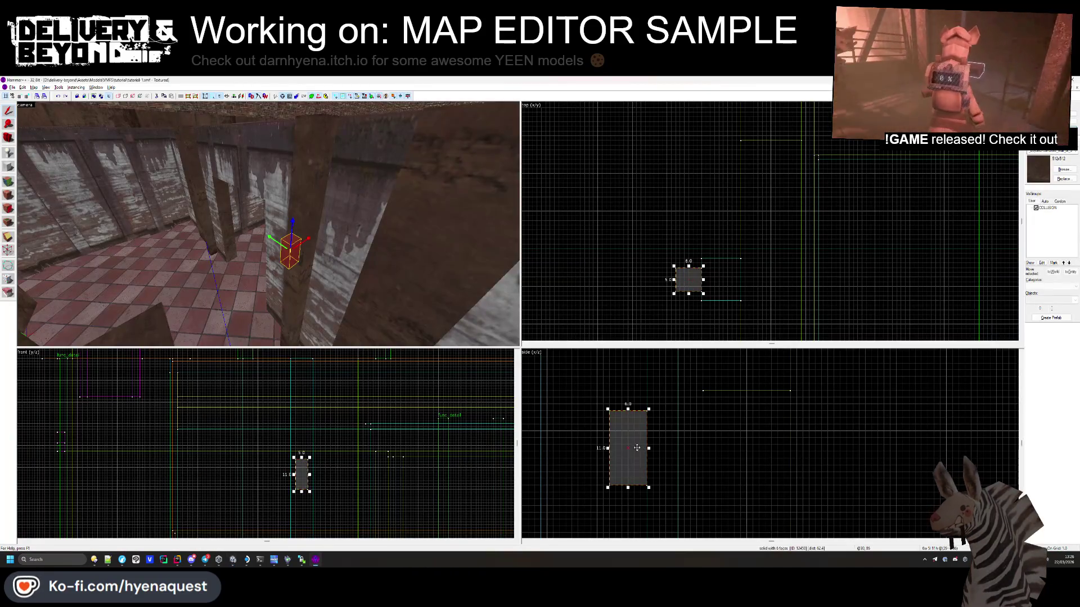
key("alt+Tab")
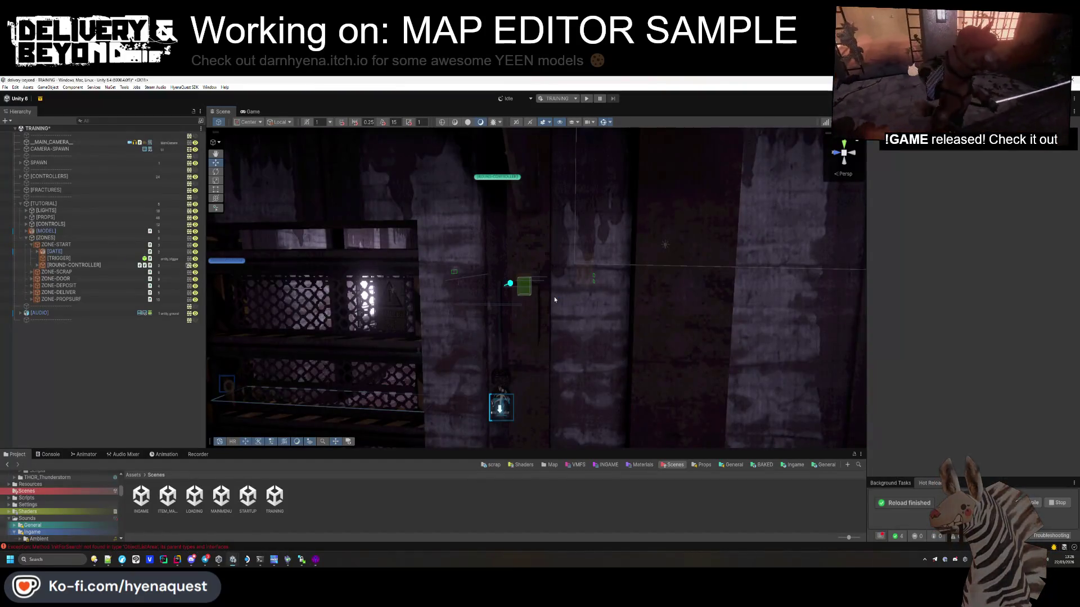
left_click_drag(555, 296, 562, 350)
key("alt+Tab")
Step: Clip the block's top corner into a slanted face and bring up face texture settings
left_click(288, 270)
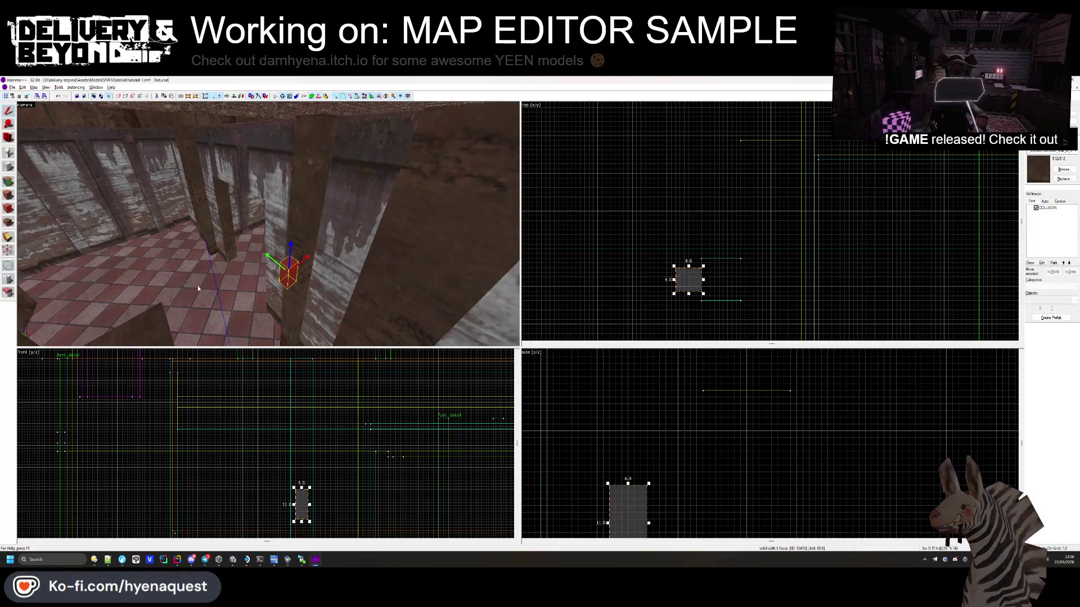
scroll(314, 498, "up", 5)
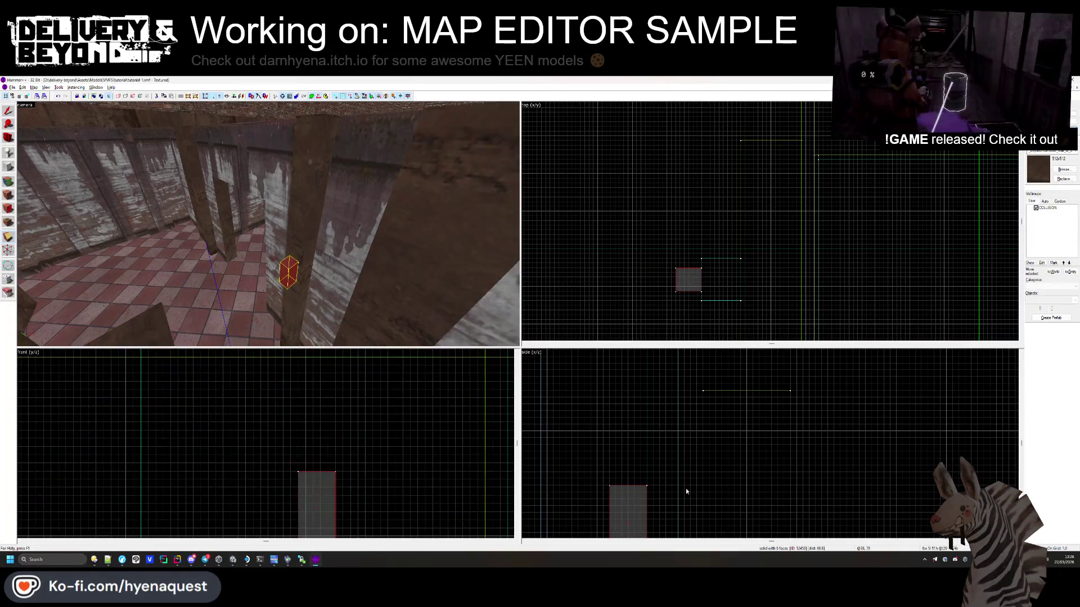
scroll(649, 446, "down", 1)
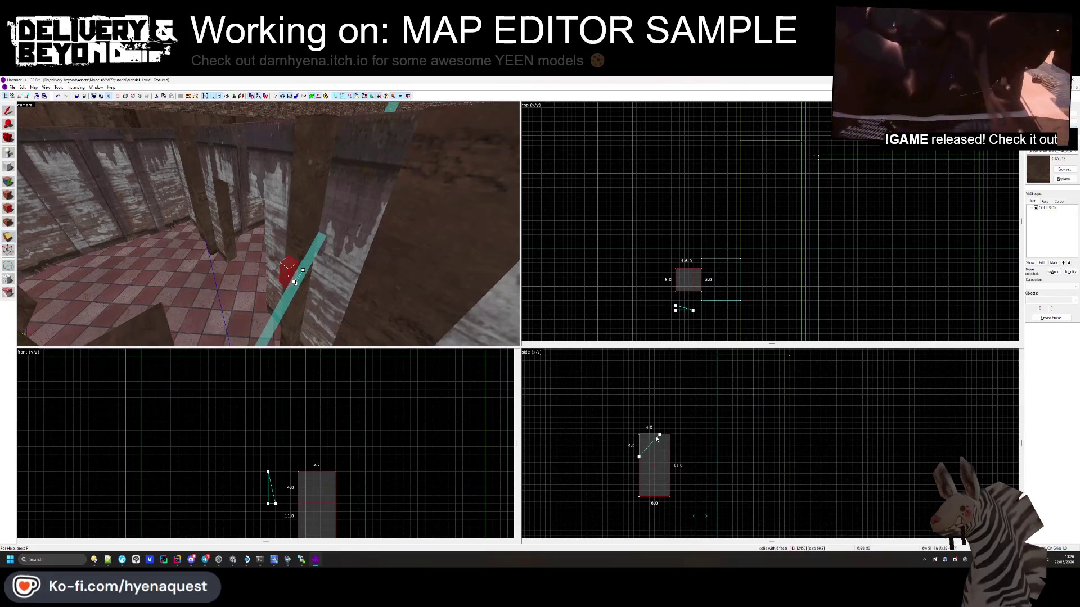
key("Return")
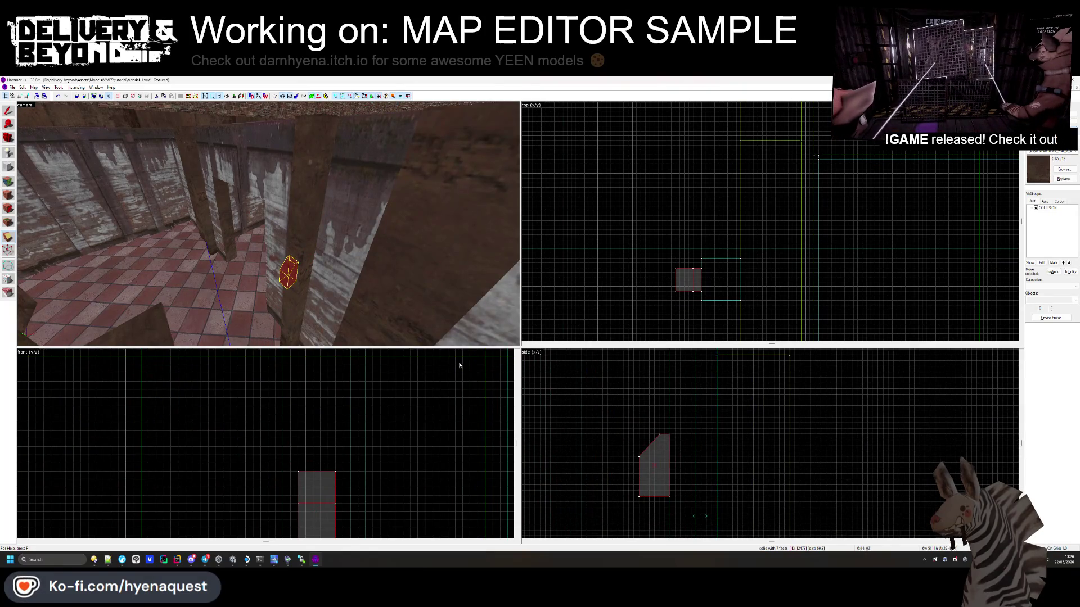
left_click(677, 147)
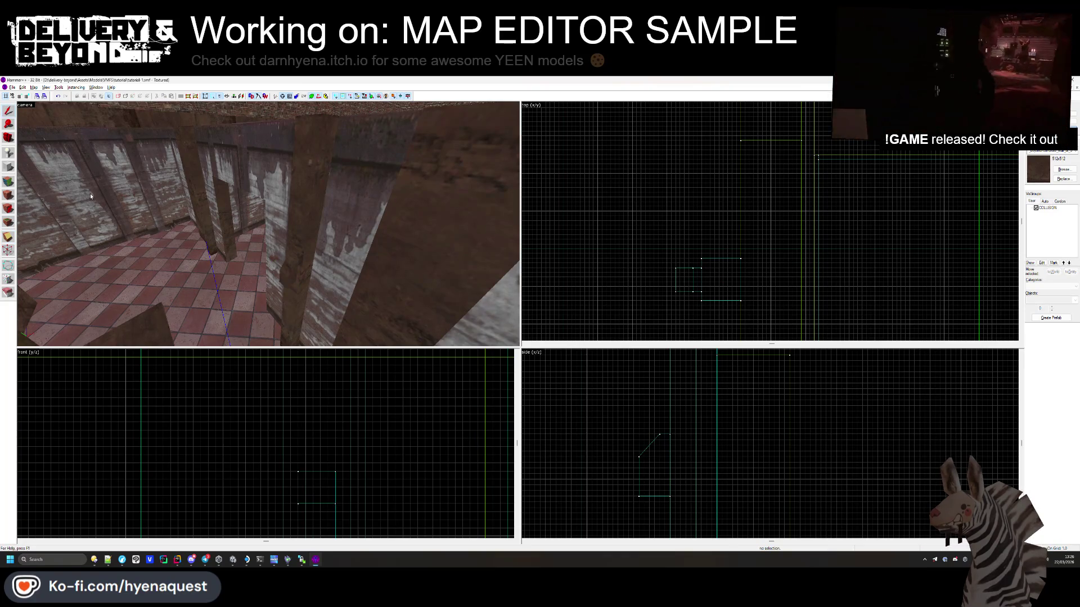
left_click(9, 183)
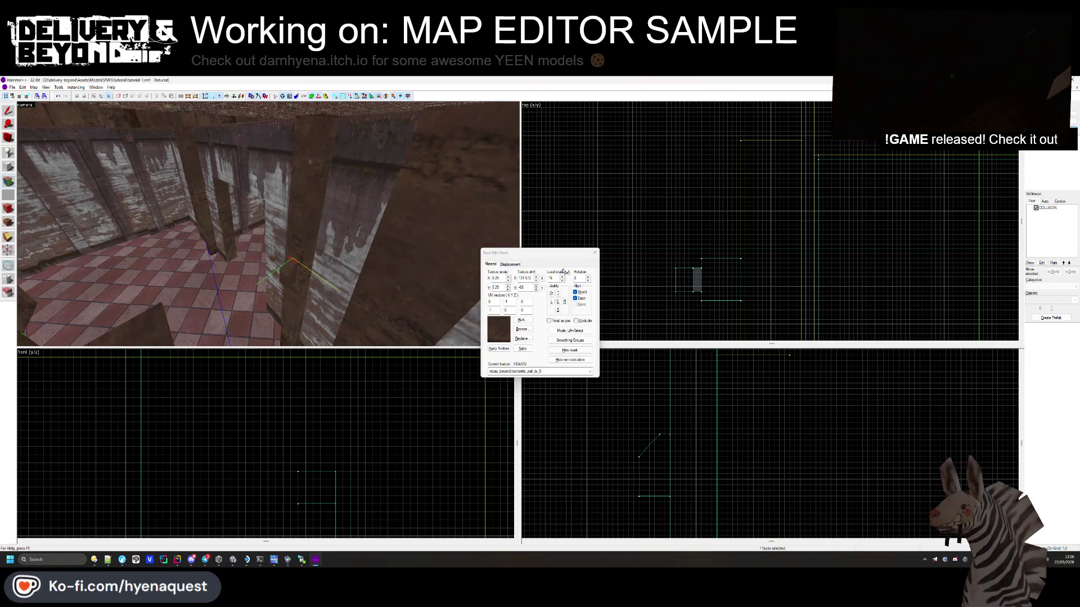
Step: Shrink the extra brush to a 3-unit-wide block at the sloped block's base, then deselect
left_click(594, 254)
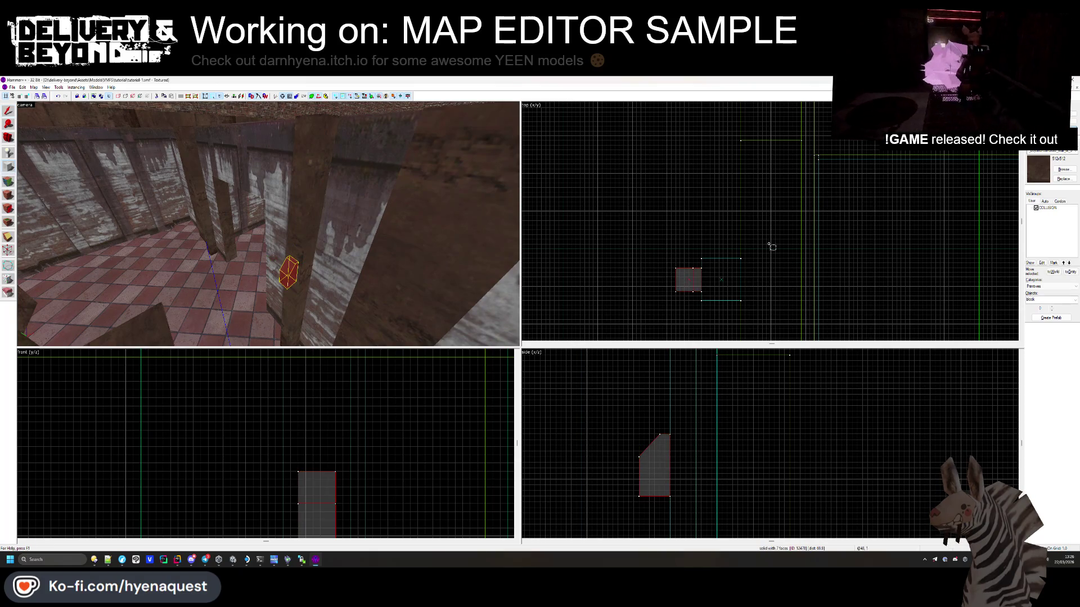
scroll(771, 247, "up", 5)
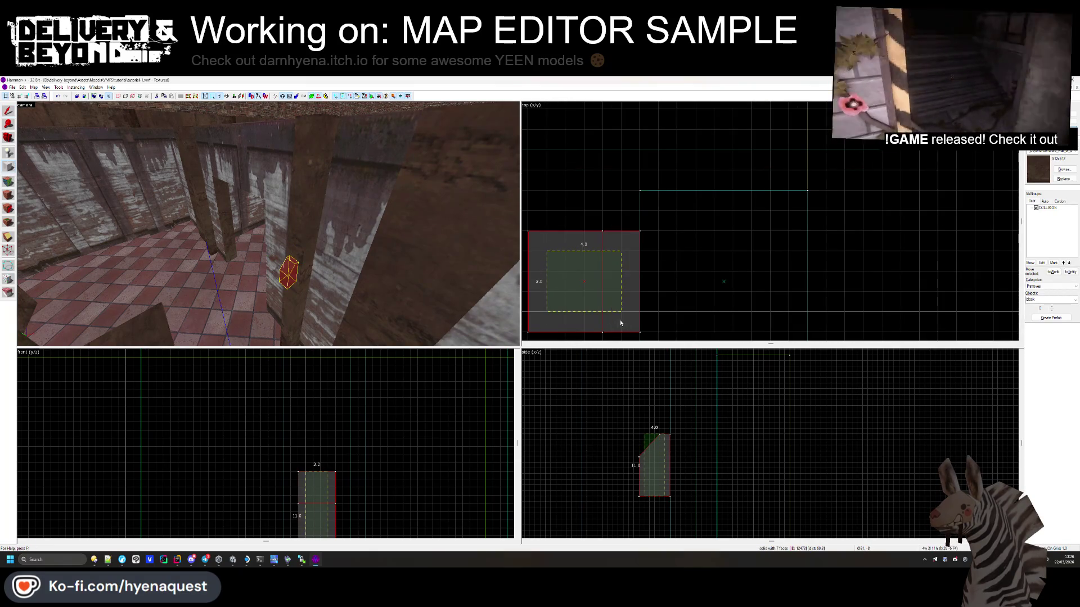
left_click_drag(620, 322, 605, 316)
scroll(655, 405, "up", 1)
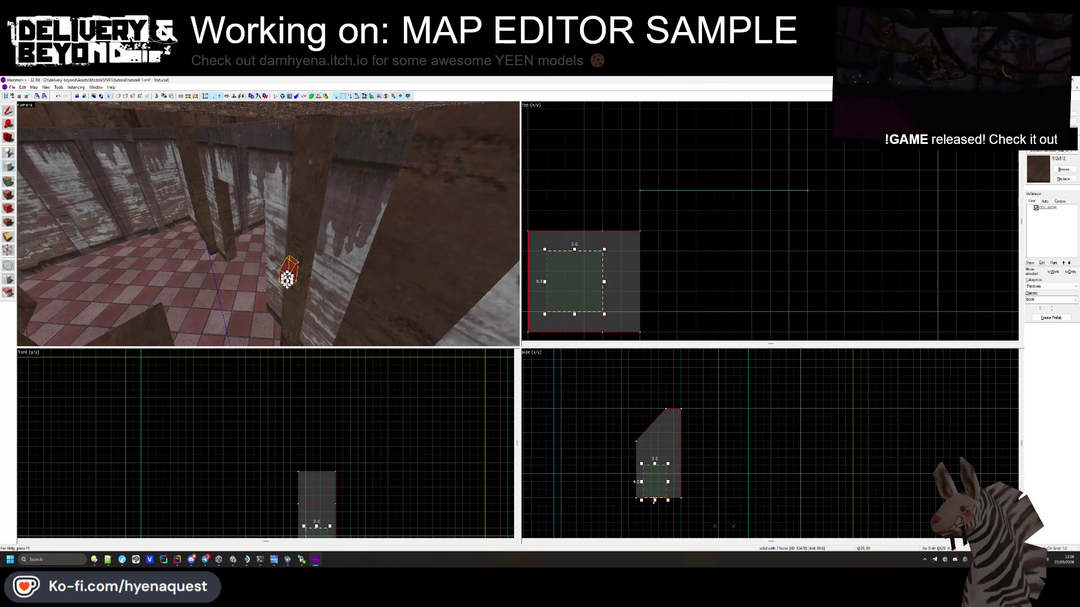
left_click_drag(654, 506, 654, 507)
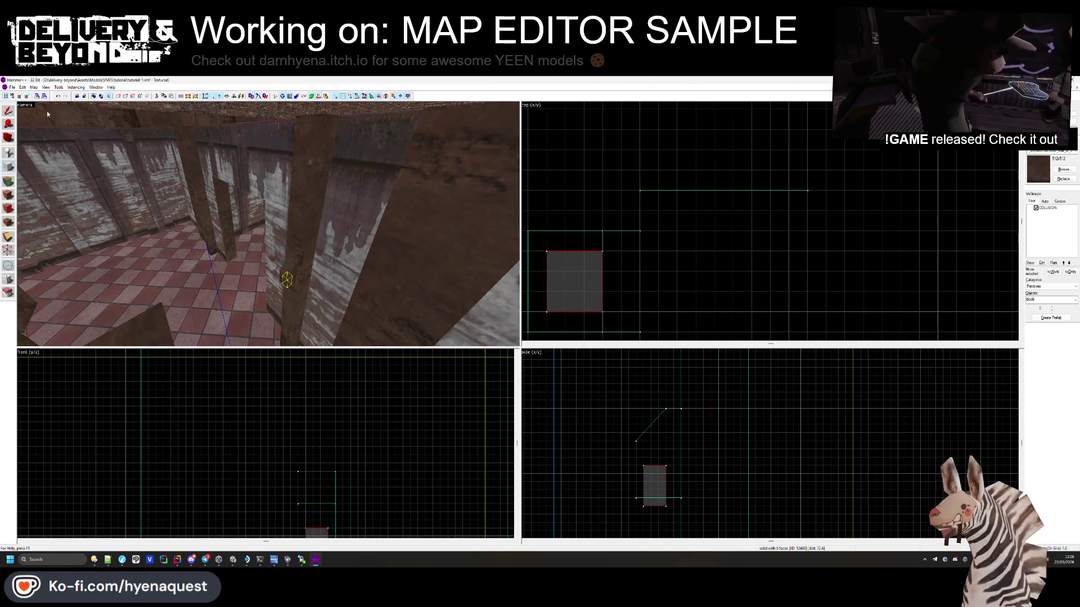
left_click(289, 281)
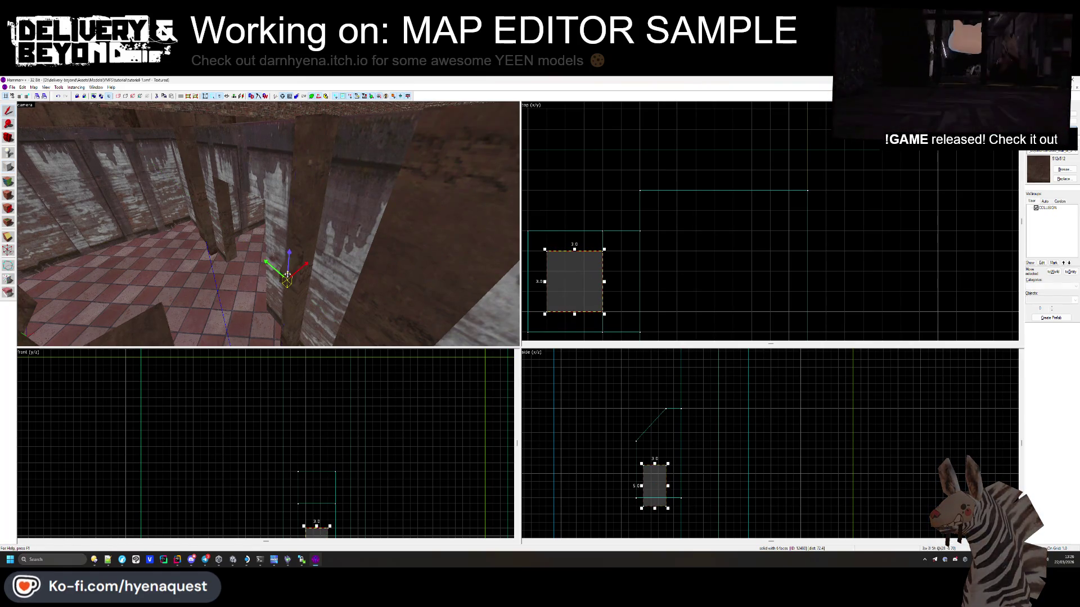
key("Escape")
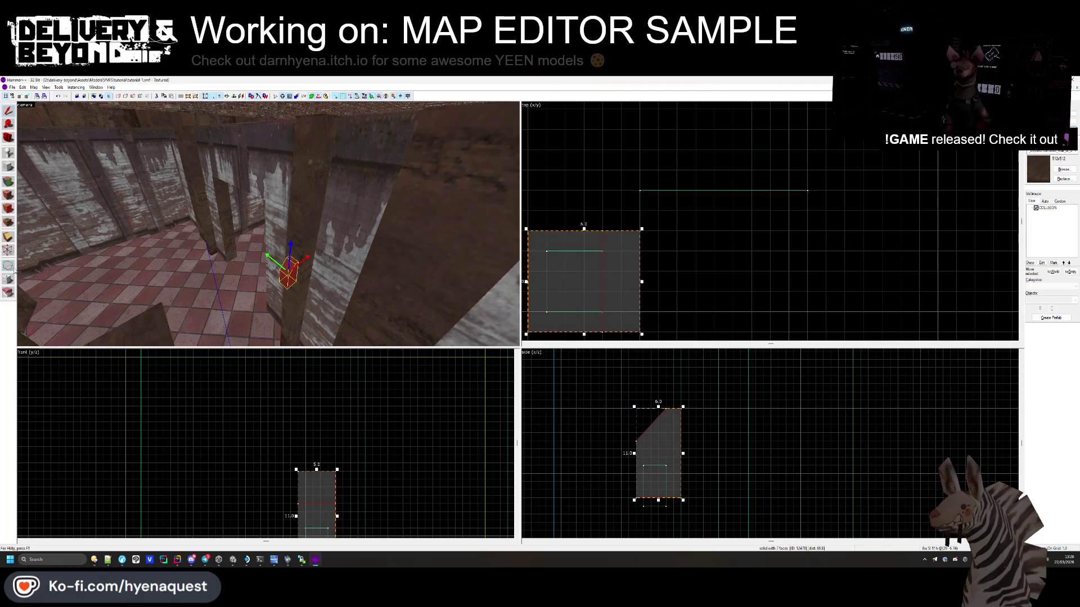
left_click(13, 268)
scroll(326, 515, "down", 2)
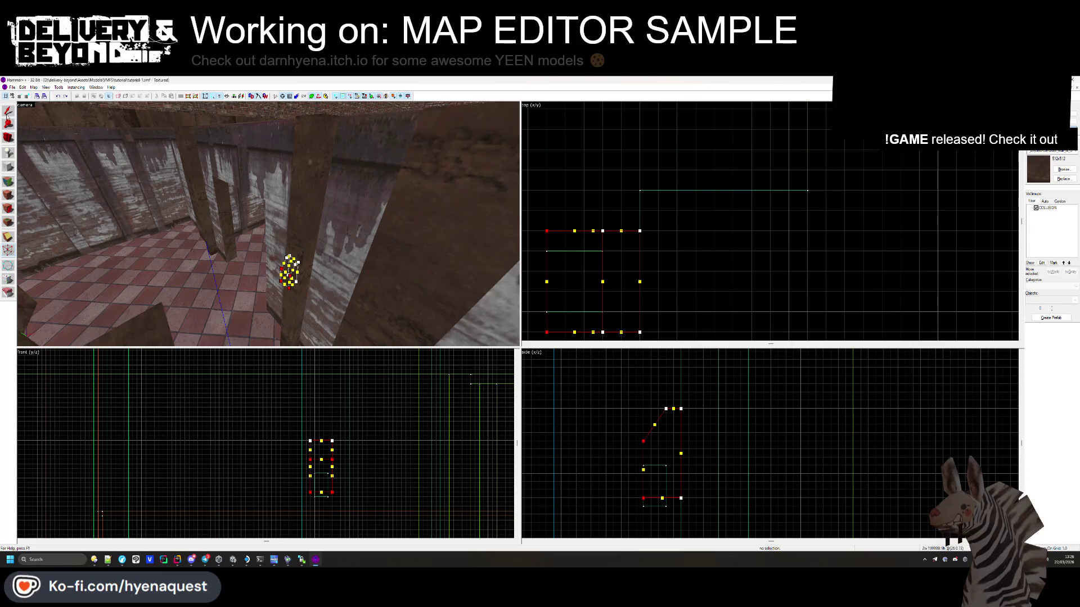
key("Escape")
Step: Push the small brush into the wall and carve a recess with it
key("z")
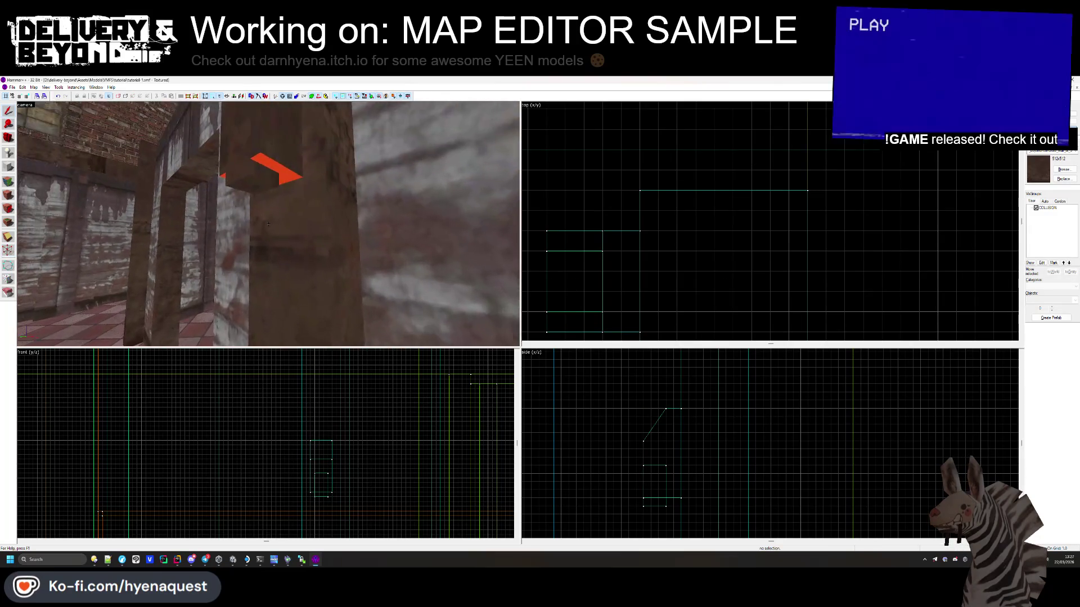
left_click(269, 224)
key("z")
left_click_drag(584, 264, 602, 264)
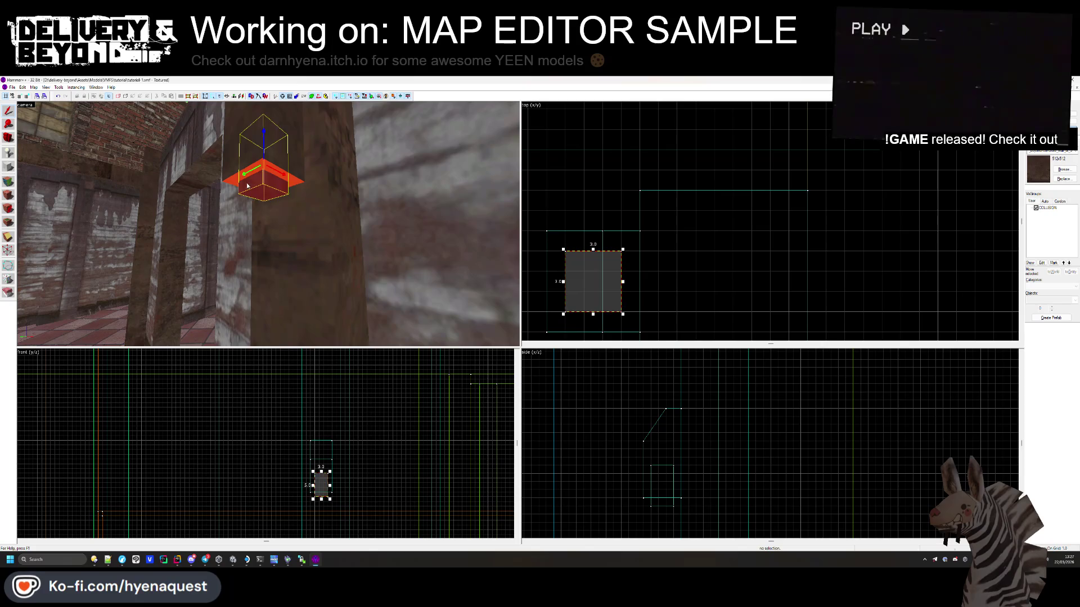
scroll(666, 462, "up", 3)
right_click(666, 463)
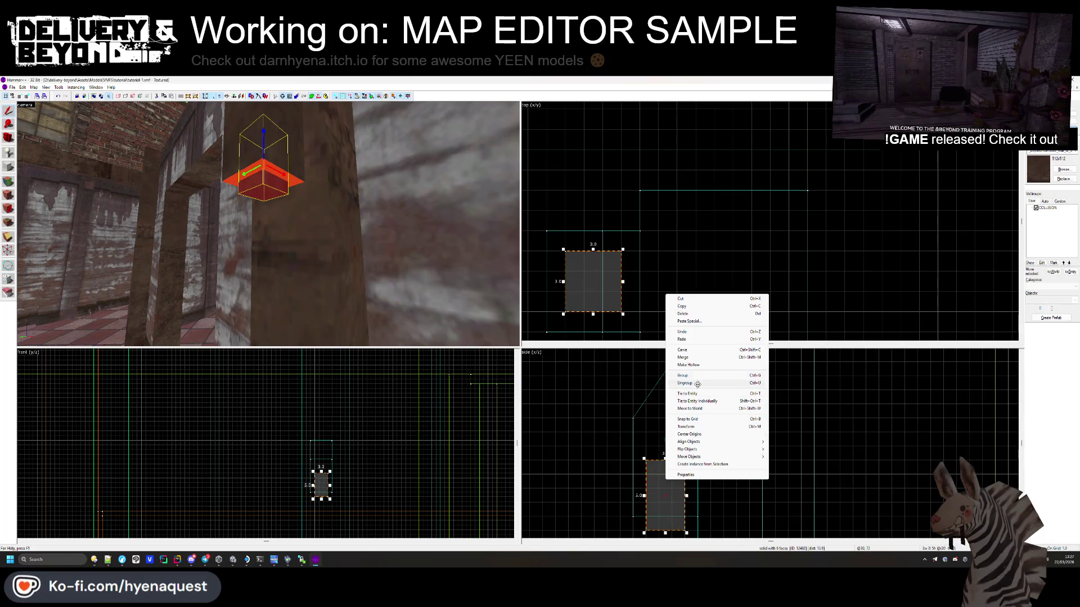
left_click(698, 352)
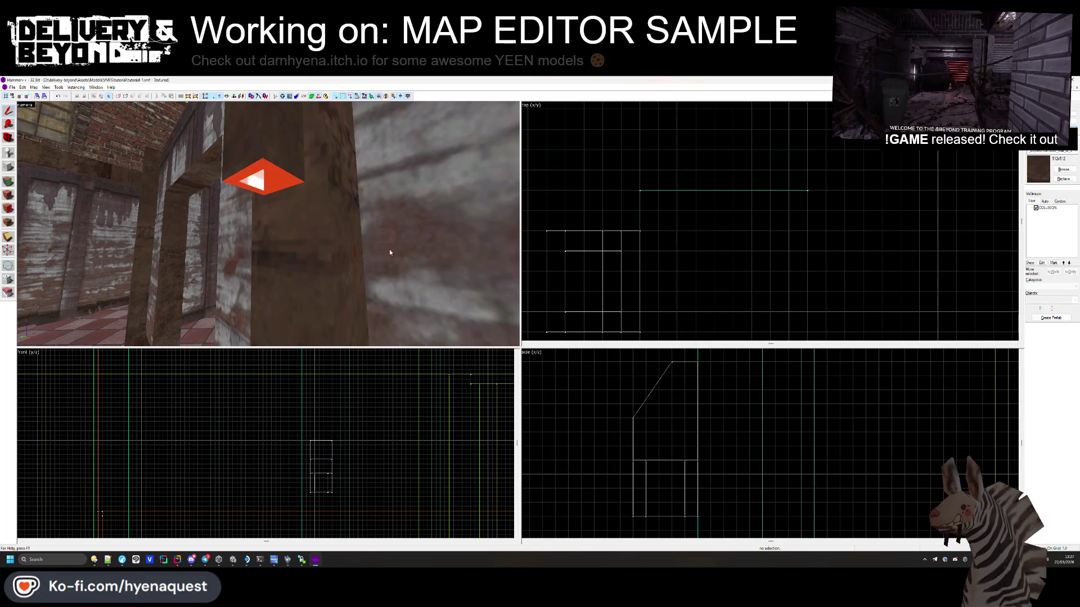
Step: Apply the warning-stripe texture to the recess border face
left_click(8, 195)
left_click(274, 175)
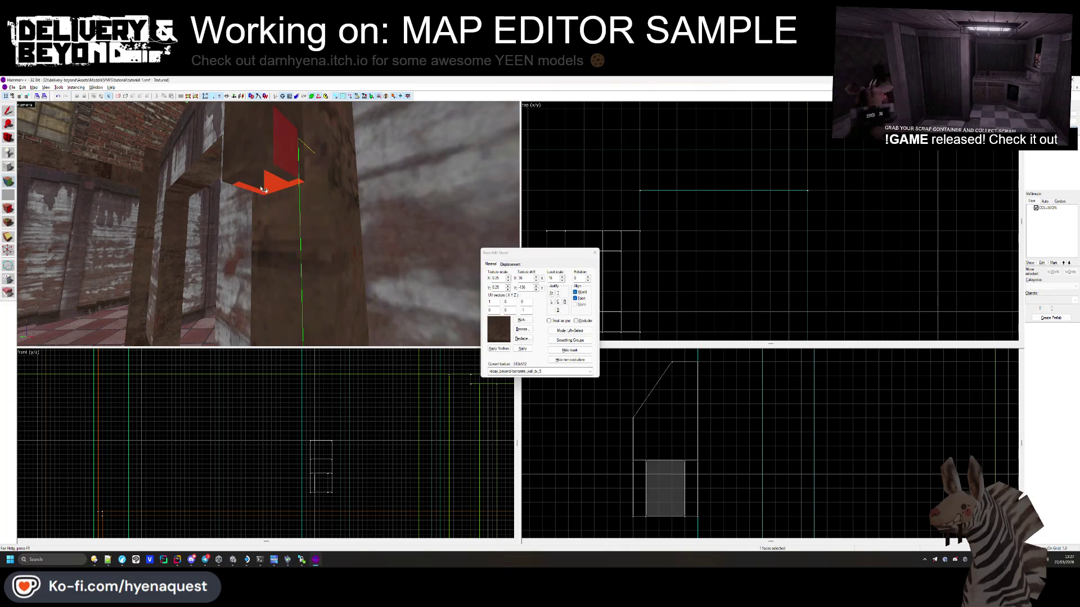
left_click_drag(273, 191, 308, 212)
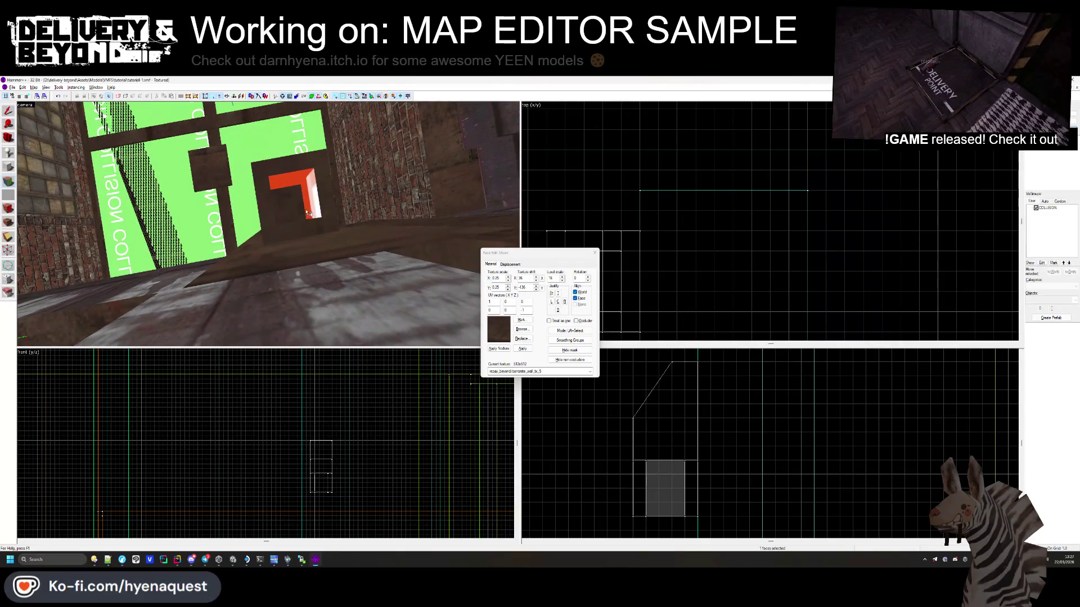
left_click(528, 332)
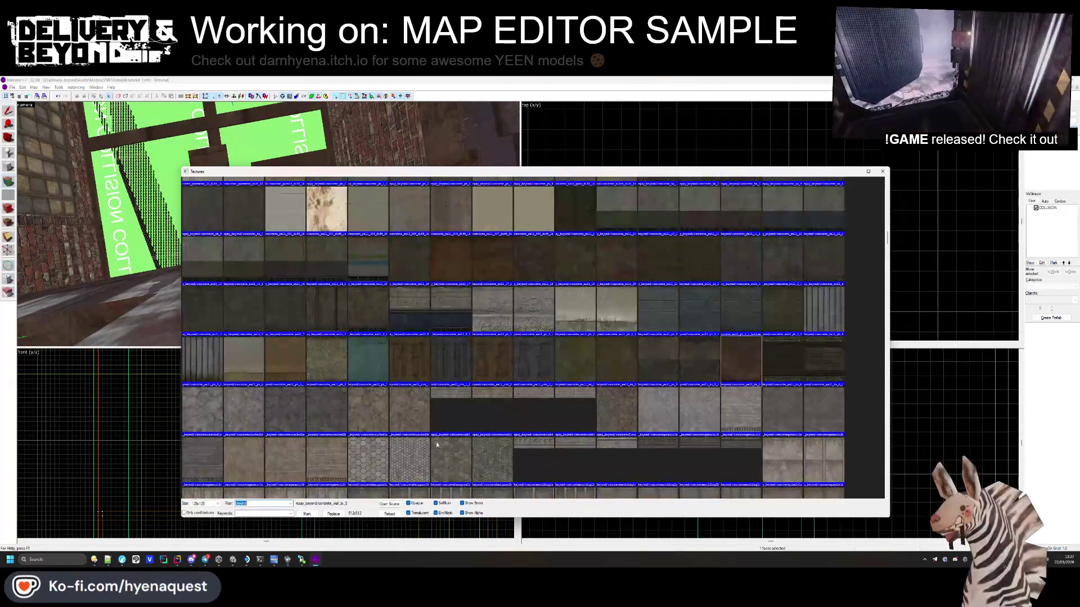
scroll(437, 444, "down", 5)
double_click(433, 389)
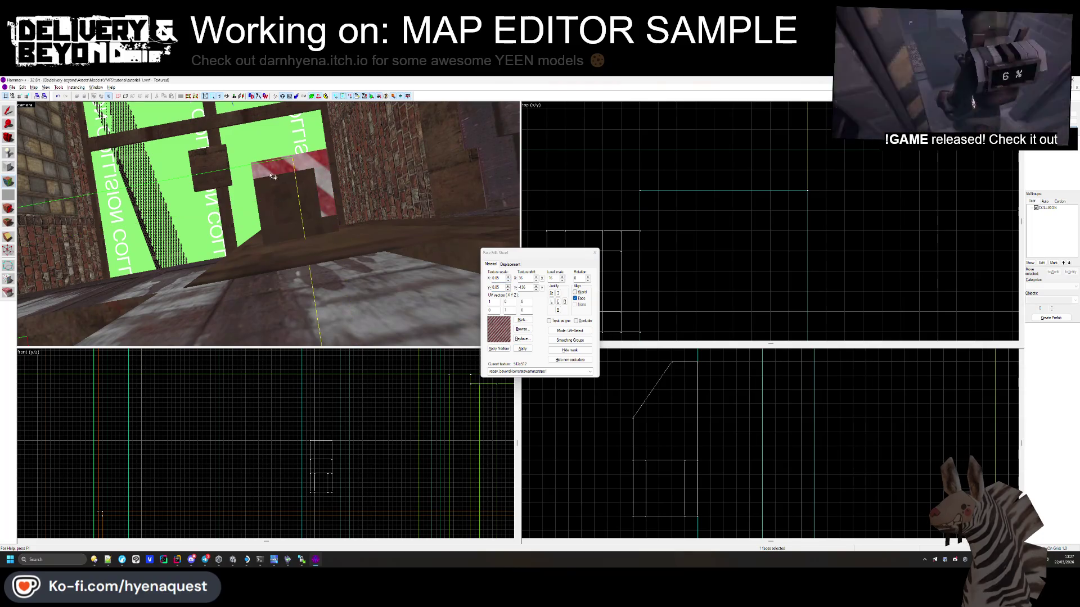
Step: Give the recess's inner back face a plain black texture and return to Unity
left_click(301, 211)
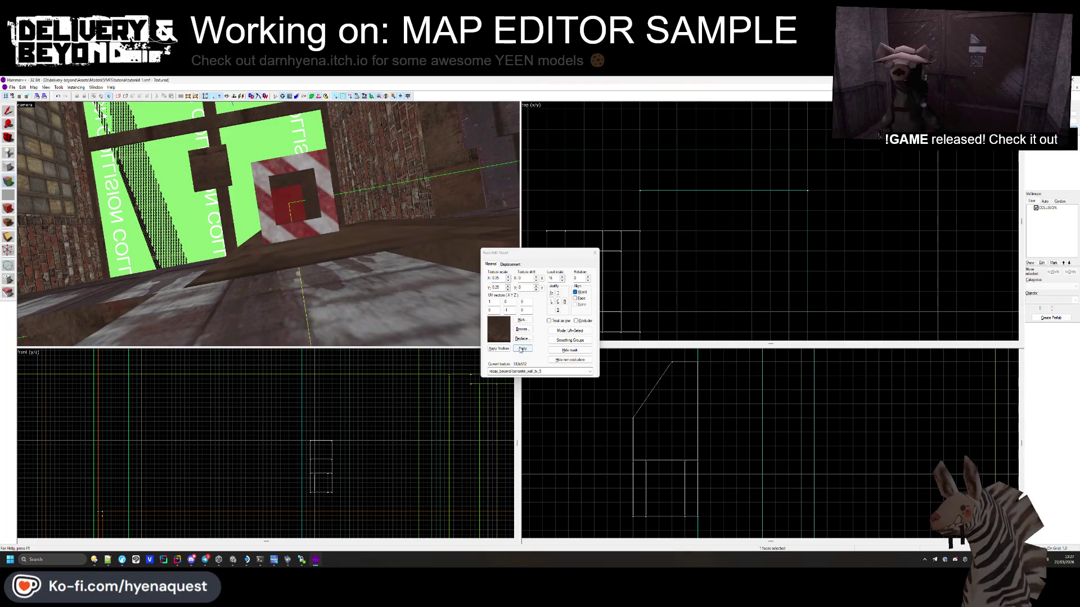
left_click(521, 330)
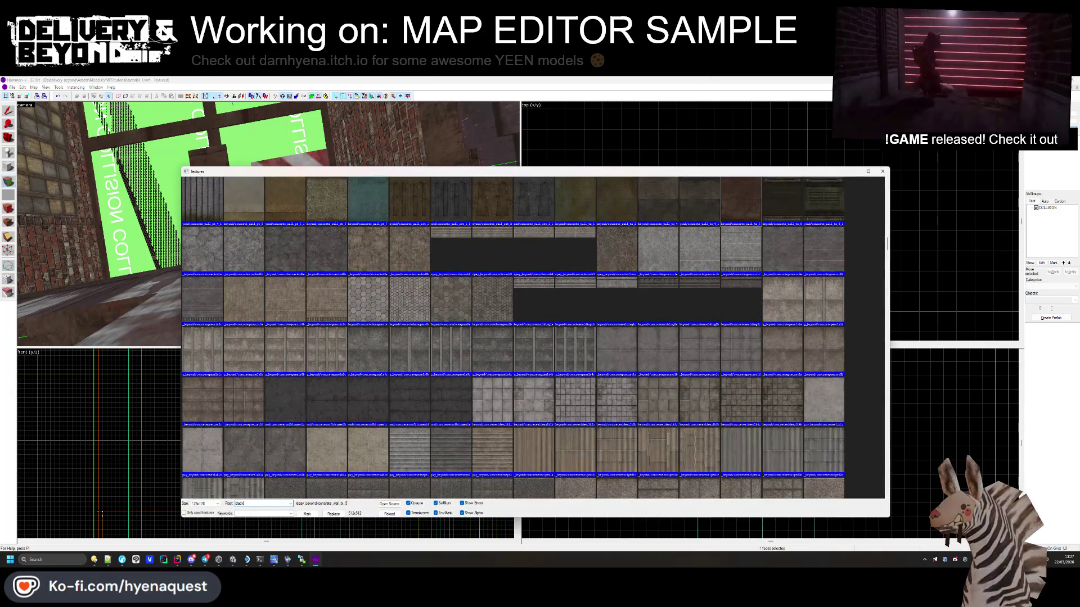
type("black")
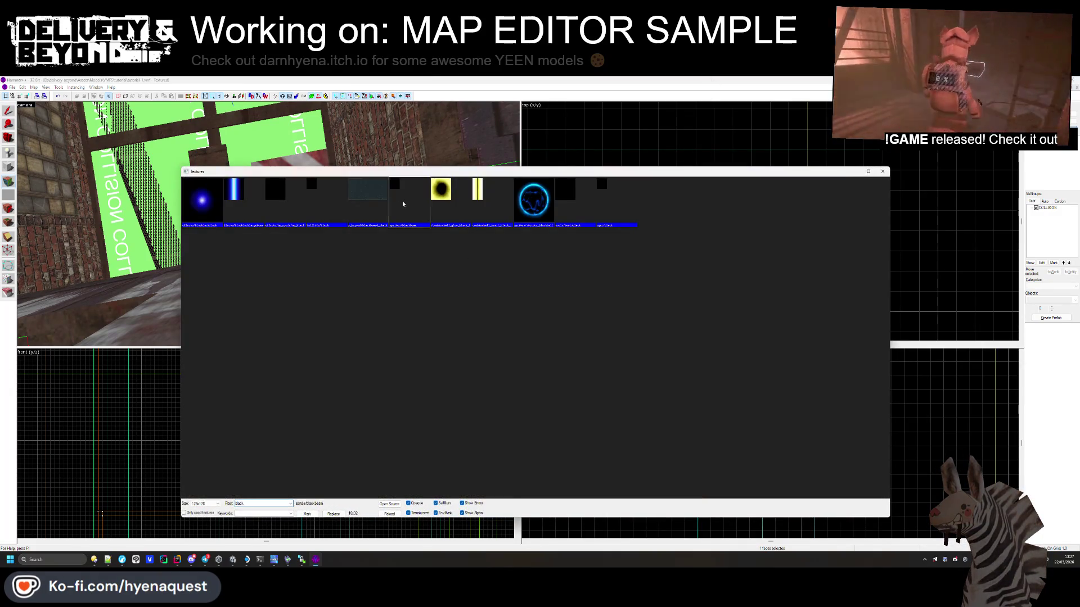
double_click(403, 203)
left_click(519, 331)
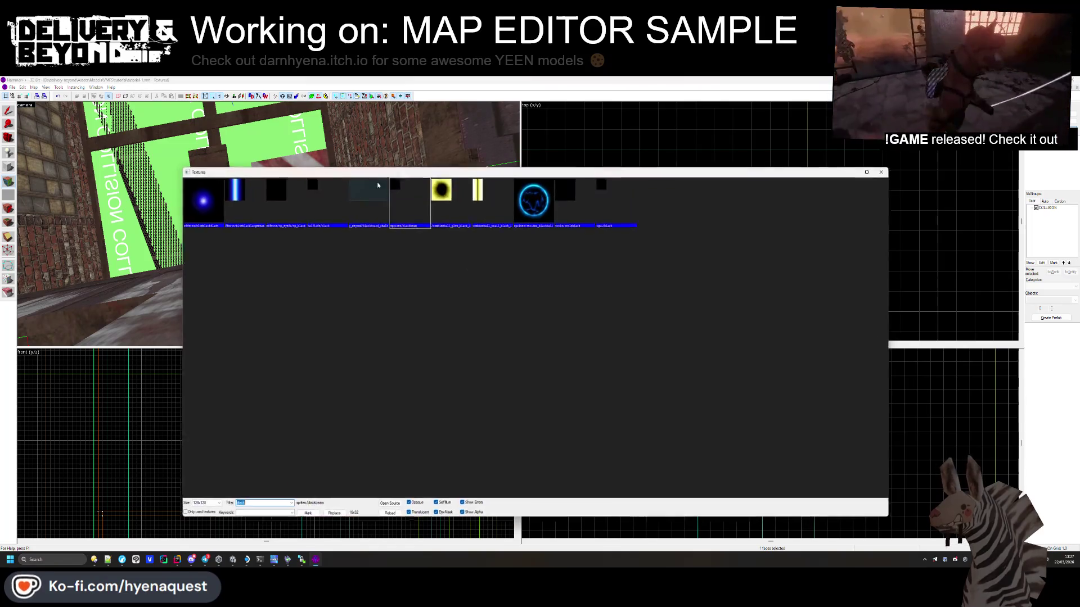
double_click(329, 204)
left_click(291, 210)
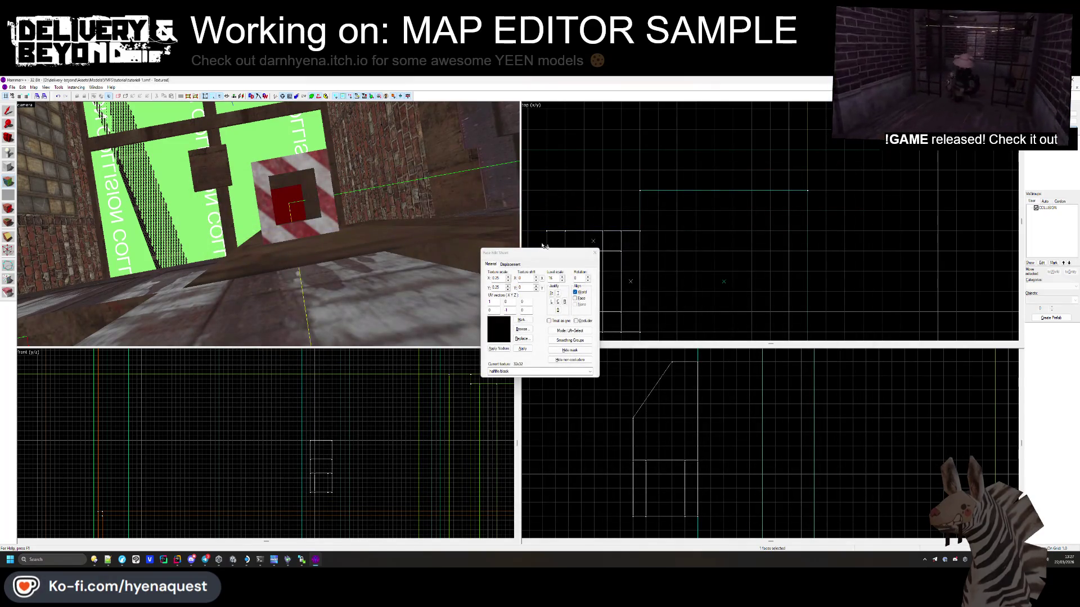
left_click(595, 252)
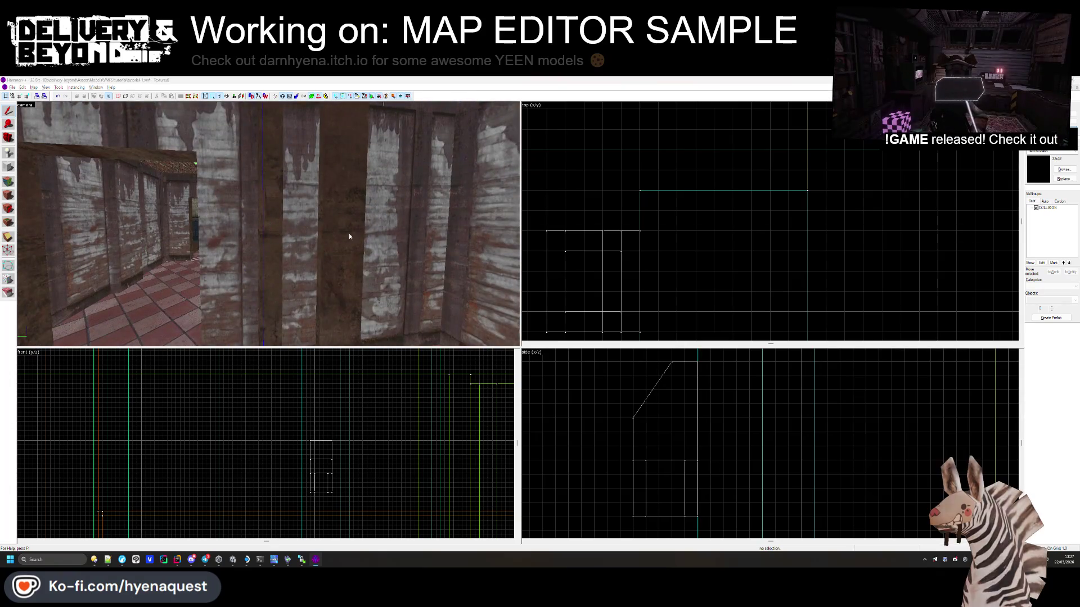
key("alt+Tab")
key("alt+Tab")
key("alt+Tab")
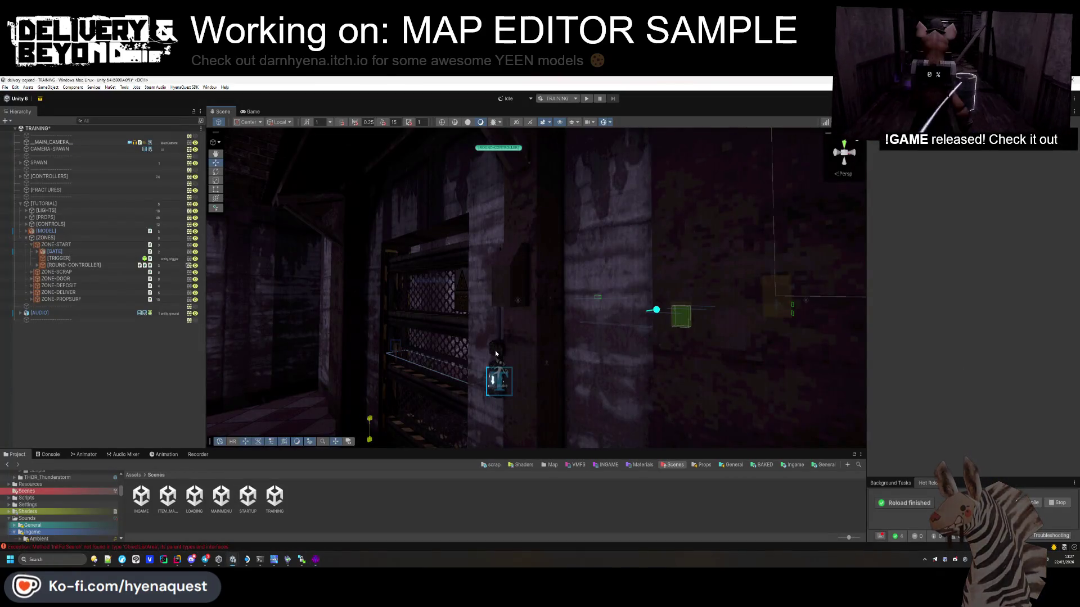
Step: Frame ROUND-CONTROLLER and nudge it along Z and X toward the wall
left_click(496, 353)
key("f")
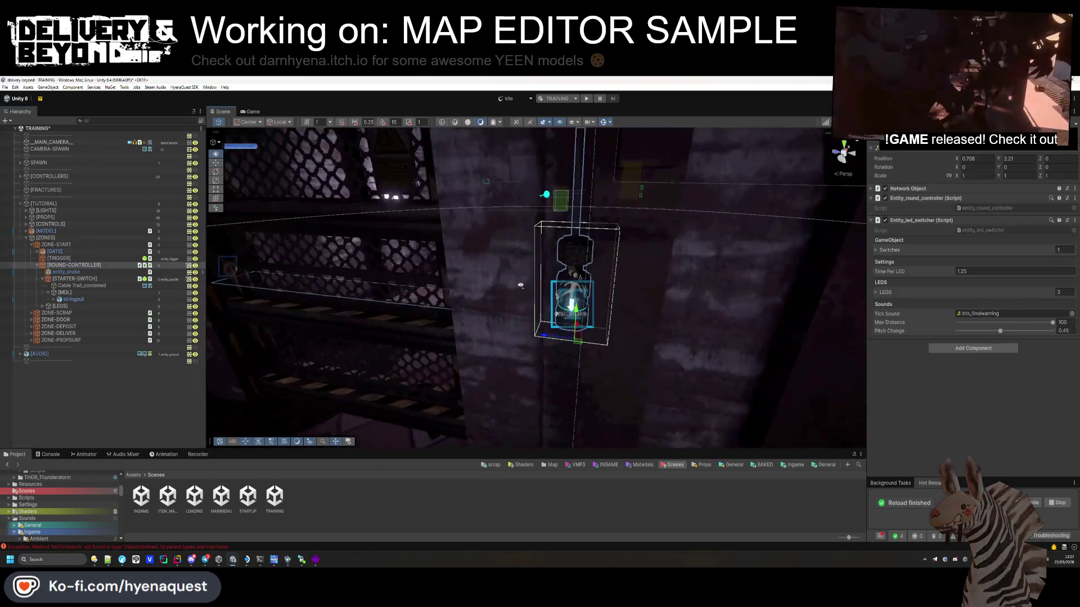
scroll(563, 281, "down", 3)
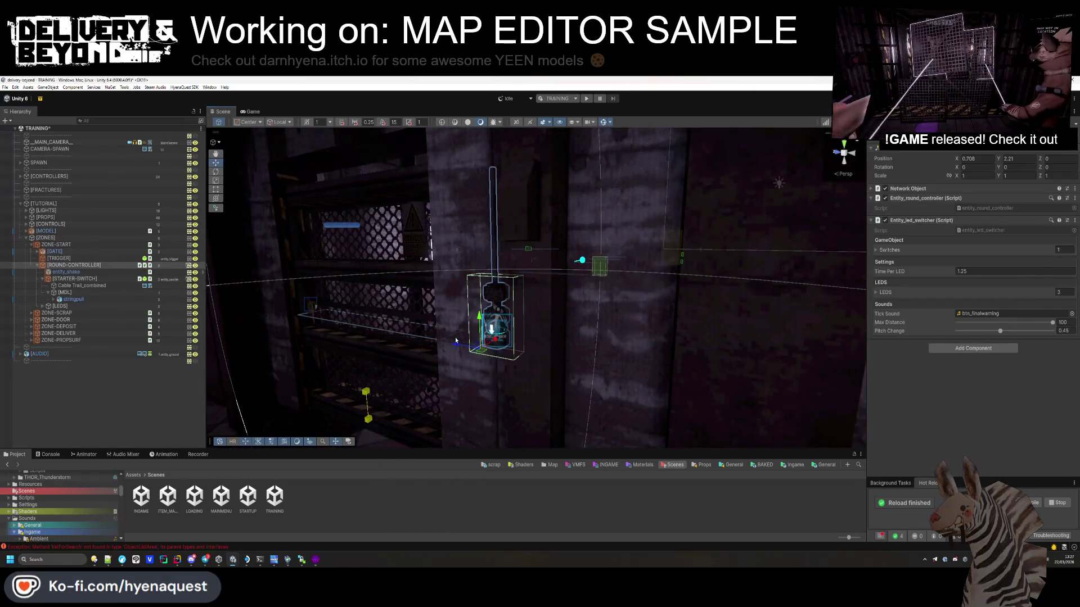
mouse_move(455, 336)
left_mouse_down()
mouse_move(482, 354)
mouse_move(513, 352)
mouse_move(434, 125)
left_mouse_up()
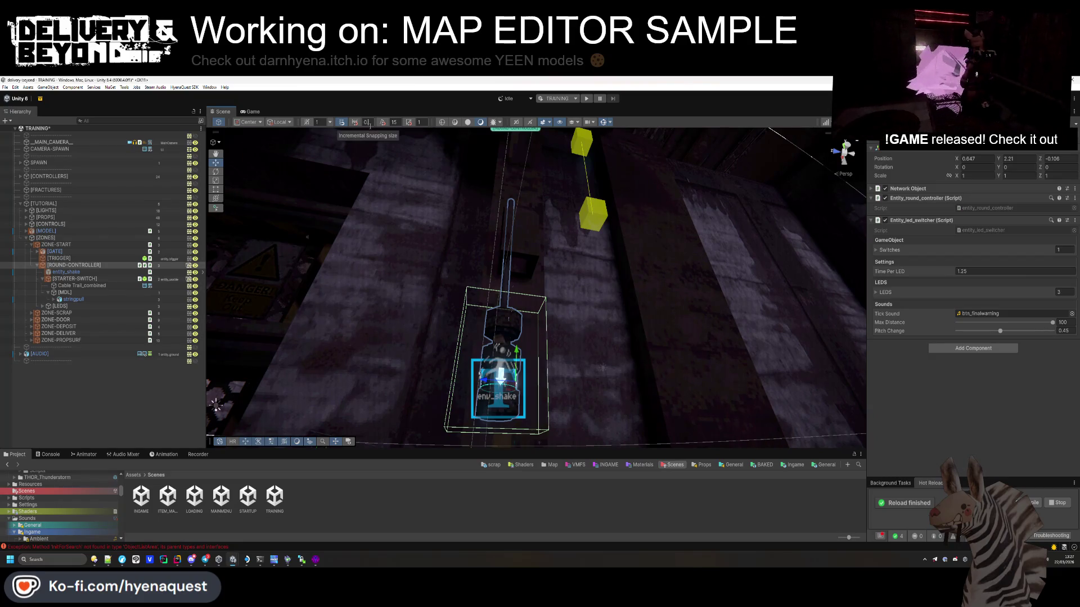
scroll(506, 313, "down", 3)
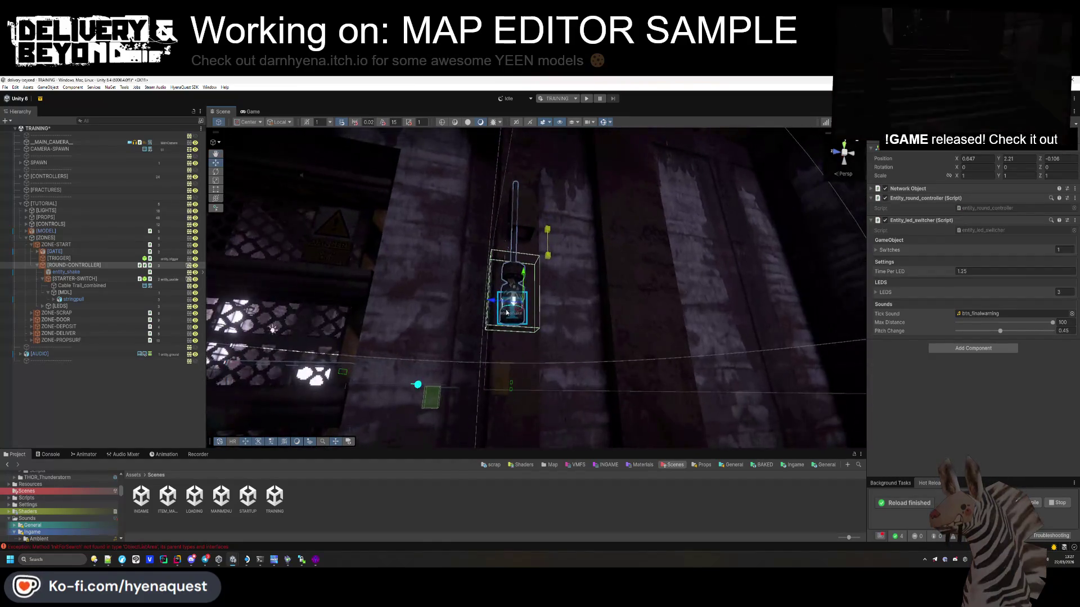
mouse_move(506, 313)
left_mouse_down()
mouse_move(498, 303)
mouse_move(648, 289)
left_mouse_up()
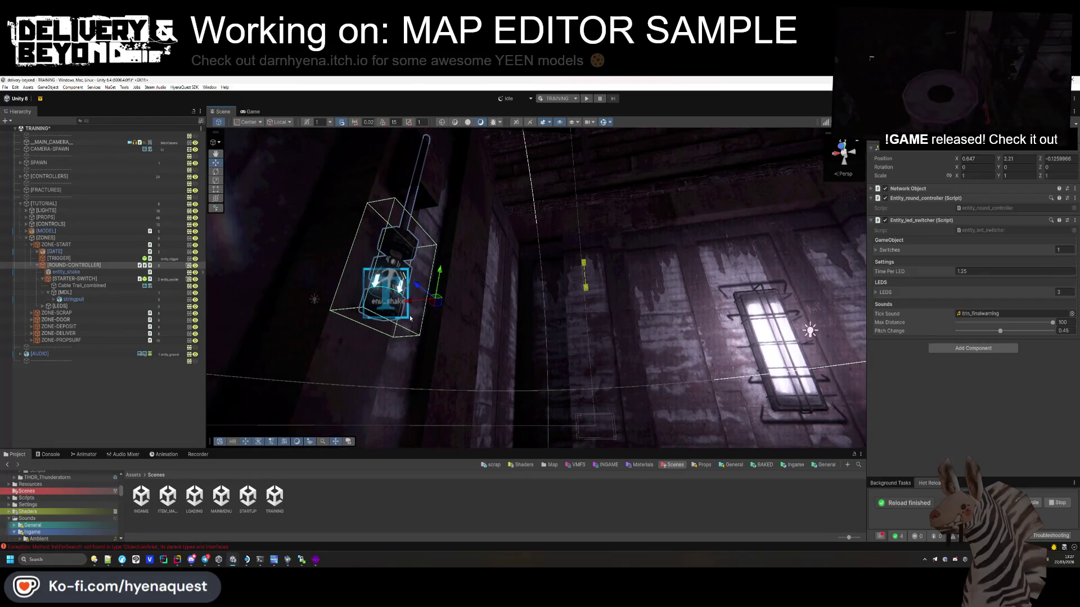
mouse_move(413, 304)
left_mouse_down()
mouse_move(514, 314)
mouse_move(591, 379)
mouse_move(639, 386)
mouse_move(562, 338)
left_mouse_up()
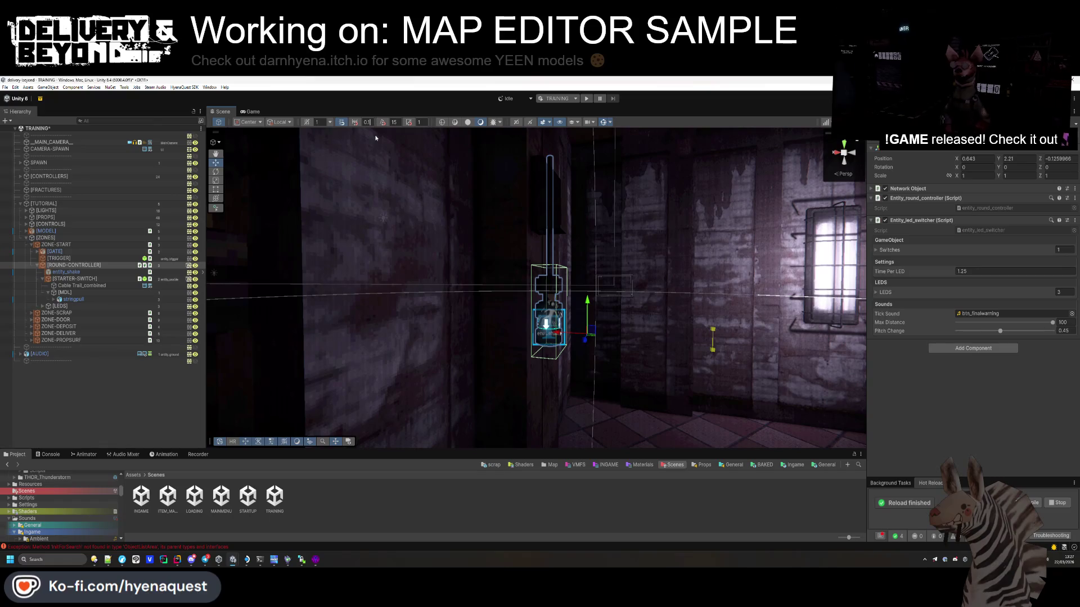
Step: Lower the switch unit slightly and set its X position to 0.643
mouse_move(540, 303)
left_mouse_down()
mouse_move(491, 273)
mouse_move(540, 304)
left_mouse_up()
left_click_drag(584, 257, 580, 254)
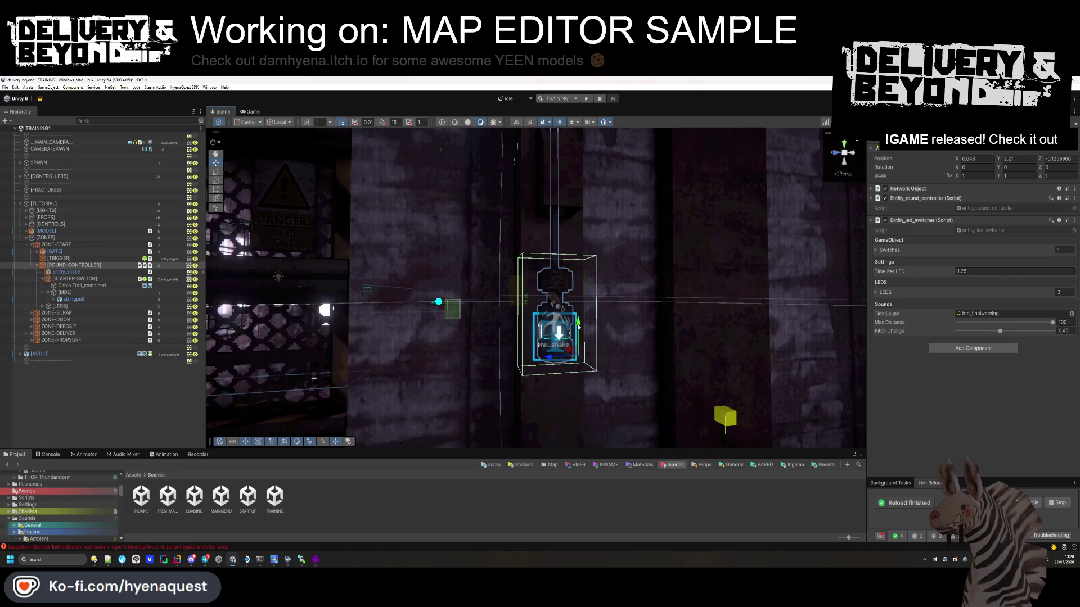
mouse_move(579, 327)
left_mouse_down()
mouse_move(582, 307)
mouse_move(539, 308)
mouse_move(461, 272)
left_mouse_up()
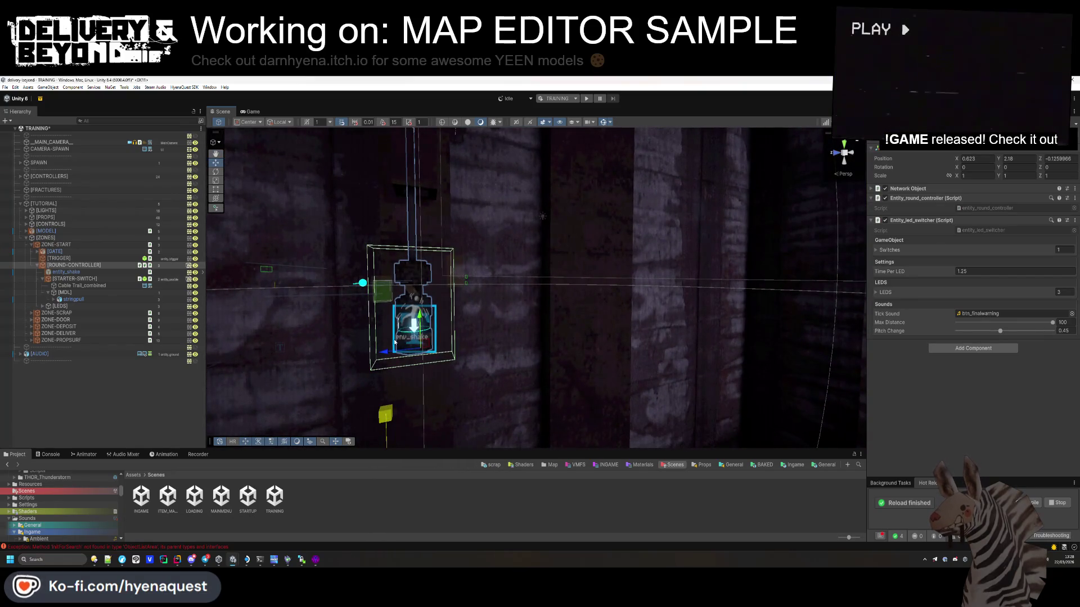
left_click_drag(388, 353, 392, 353)
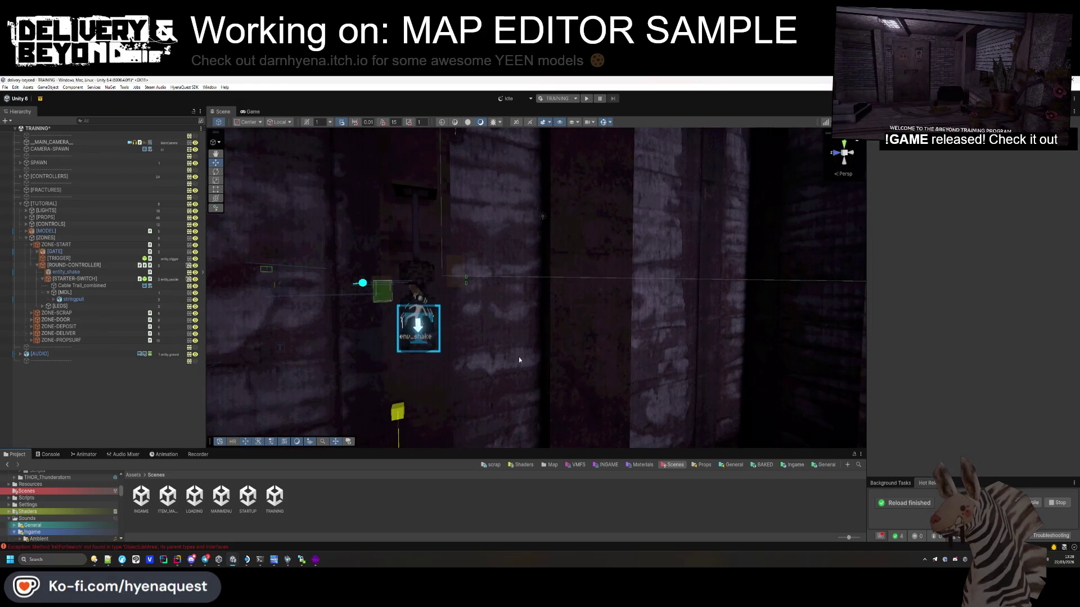
left_click_drag(519, 356, 310, 277)
left_click(479, 308)
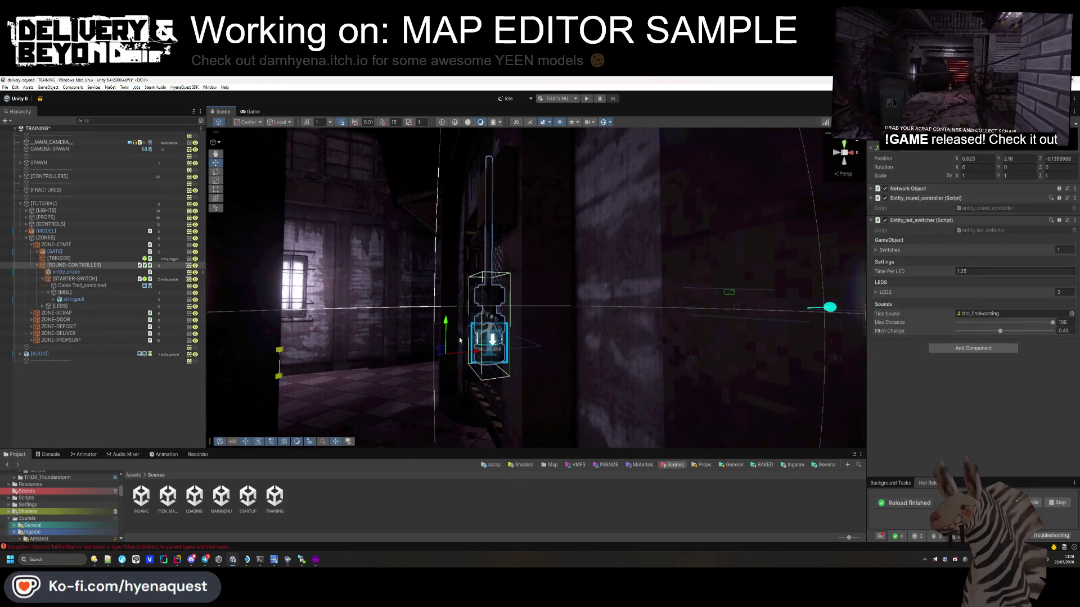
mouse_move(468, 355)
left_mouse_down()
mouse_move(540, 320)
mouse_move(661, 322)
mouse_move(592, 367)
mouse_move(618, 358)
left_mouse_up()
left_click(472, 321)
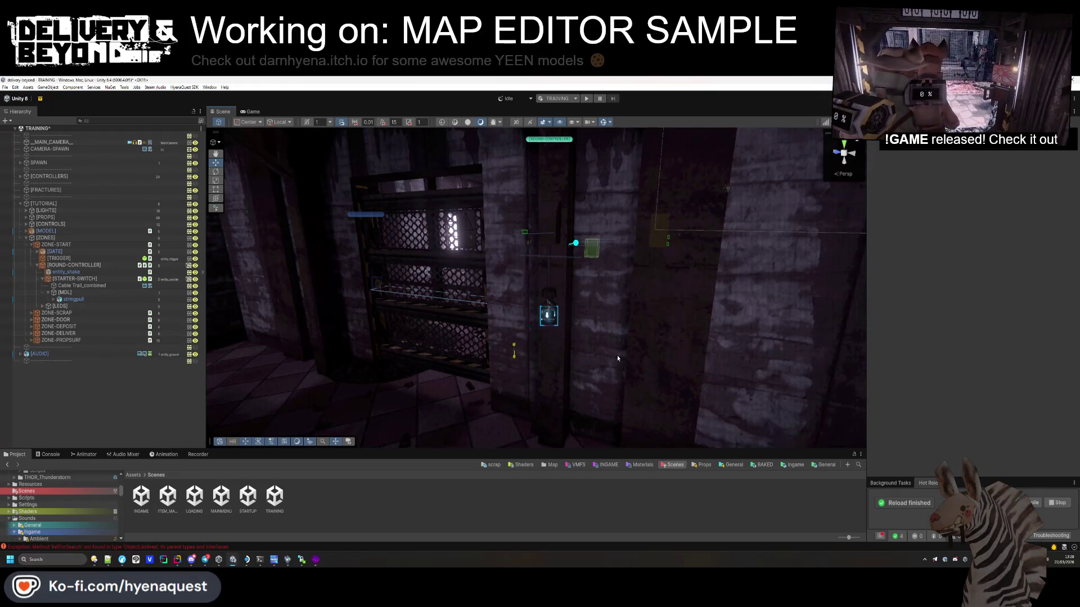
Step: Remove the Entity_round_controller script component from ROUND-CONTROLLER
left_click(84, 279)
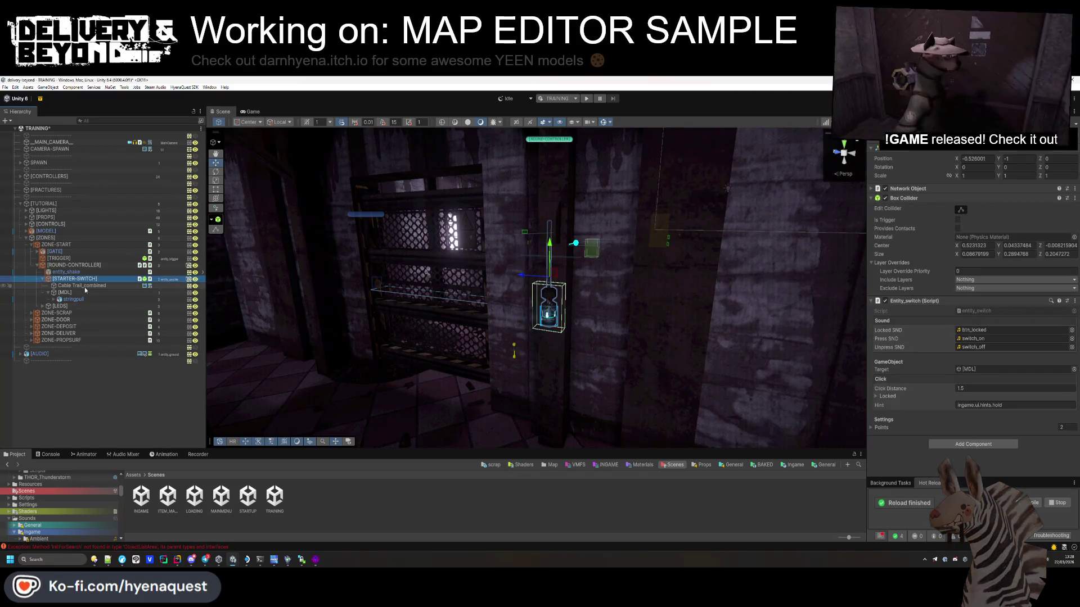
left_click(48, 293)
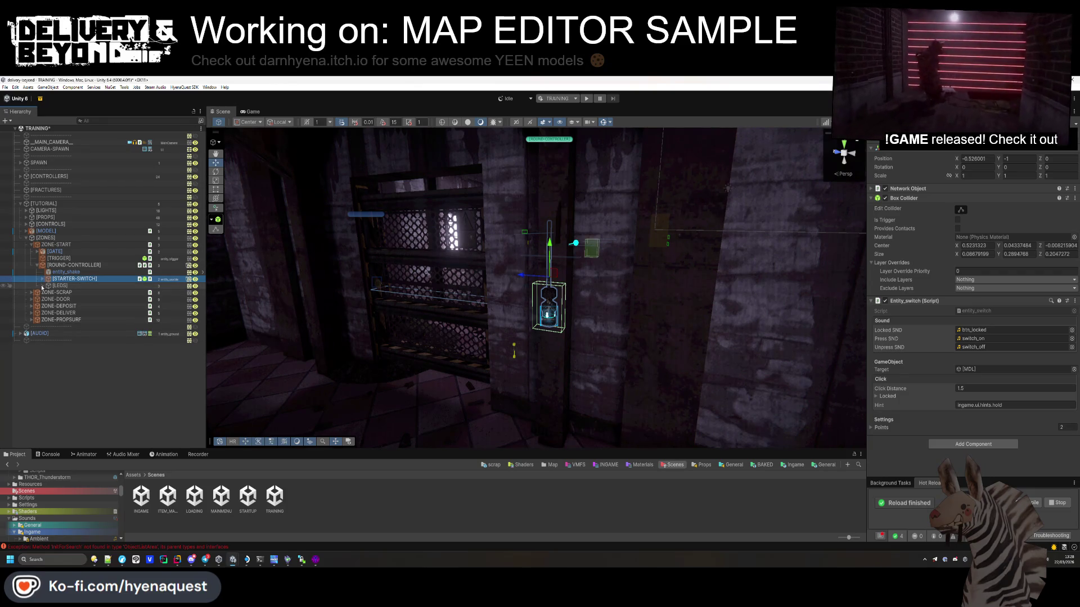
left_click(42, 286)
left_click(92, 266)
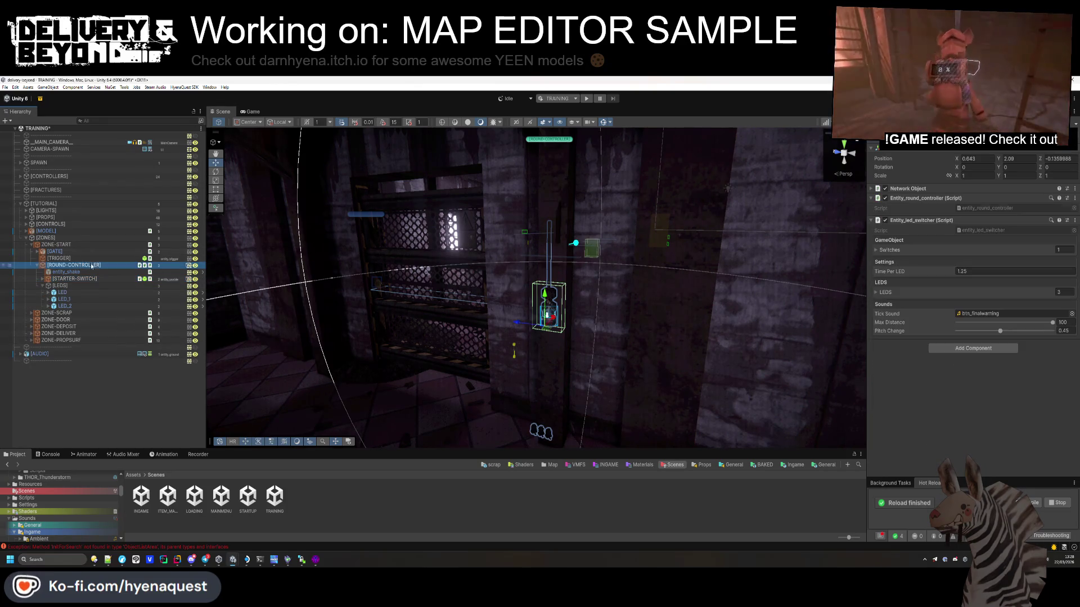
right_click(934, 199)
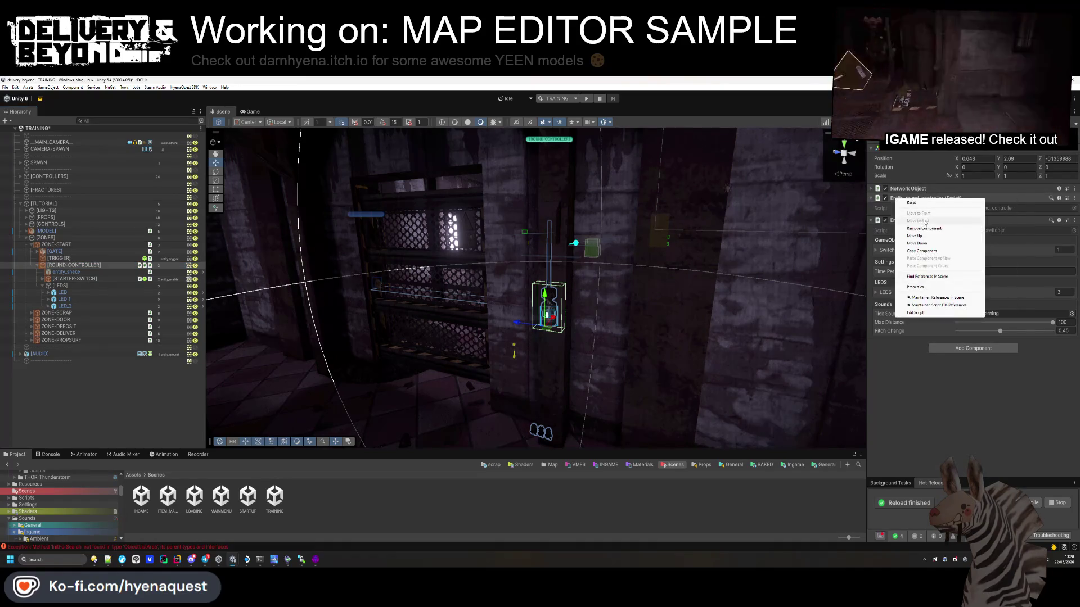
left_click(922, 216)
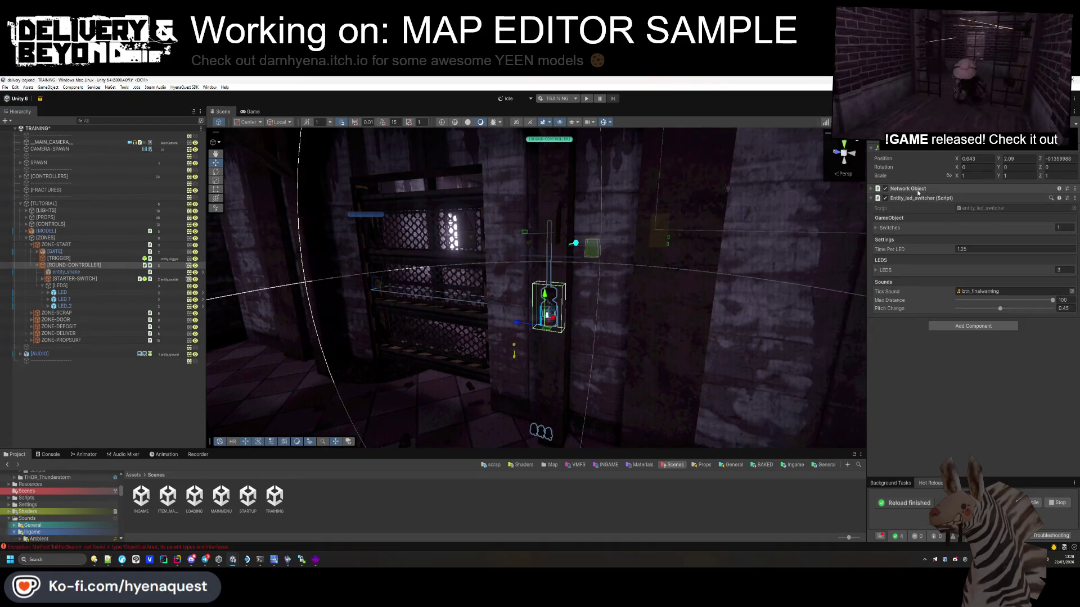
Step: Open the Entity_led_switcher script in Rider to review its code
left_click(989, 209)
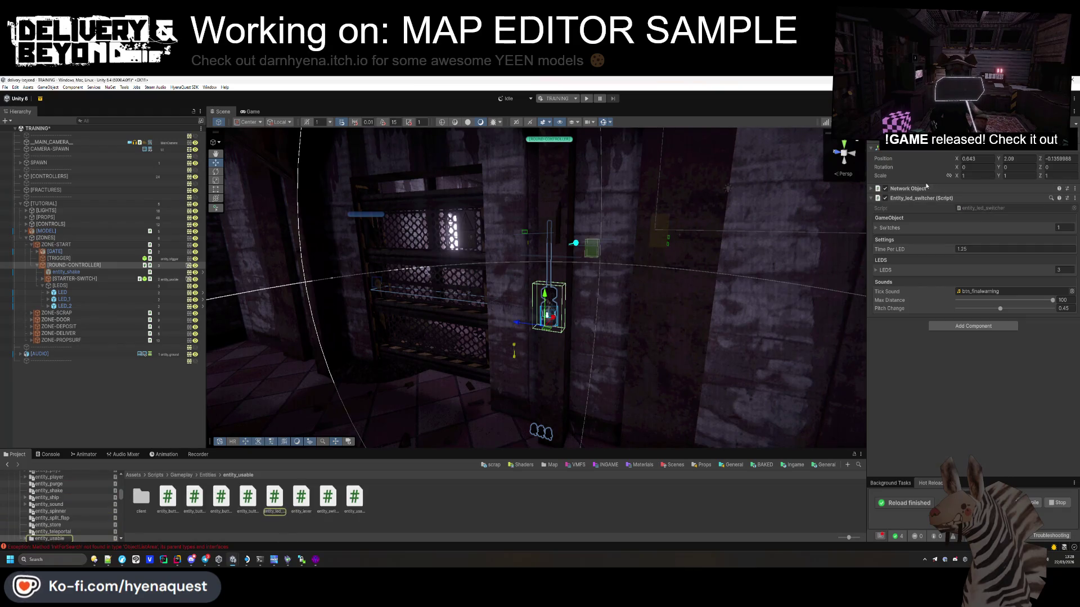
right_click(907, 189)
left_click(927, 301)
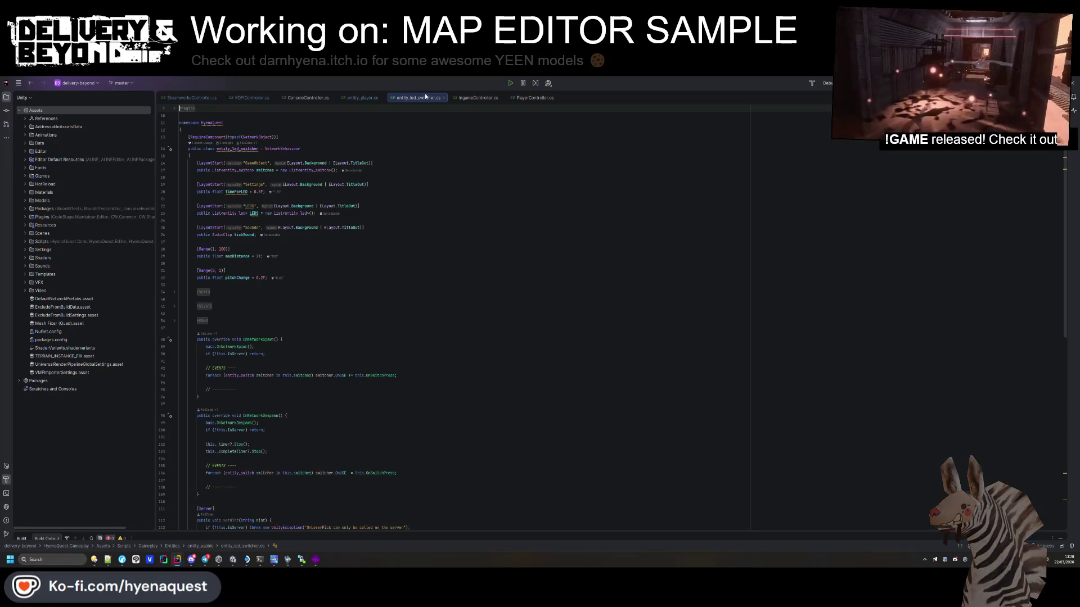
key("alt+Tab")
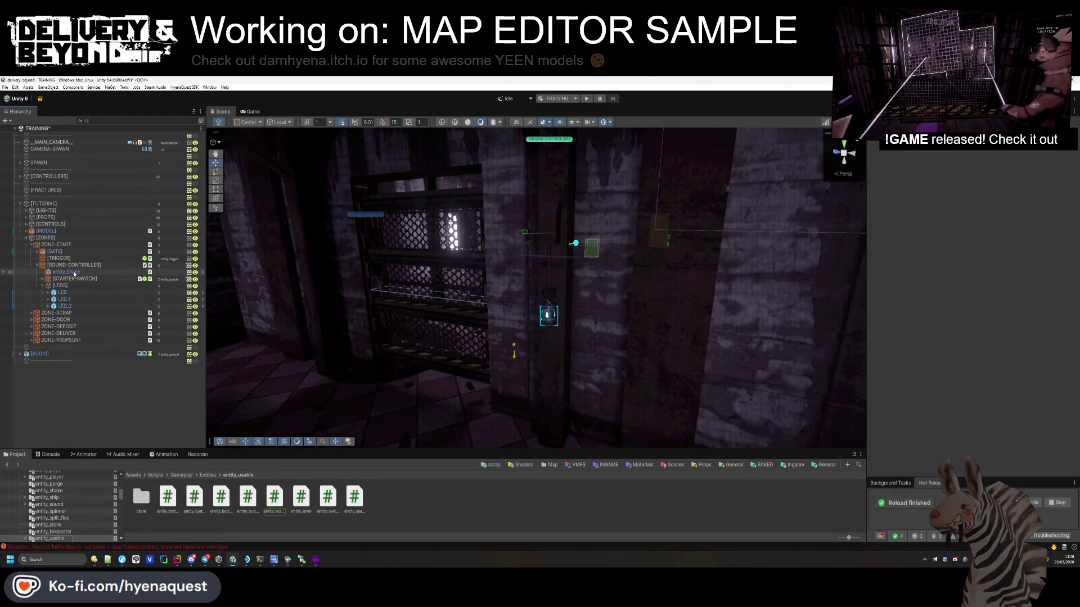
Step: Zero Position Y/Z and Rotation X/Y/Z on LED, LED_1 and LED_2 together
left_click(74, 274)
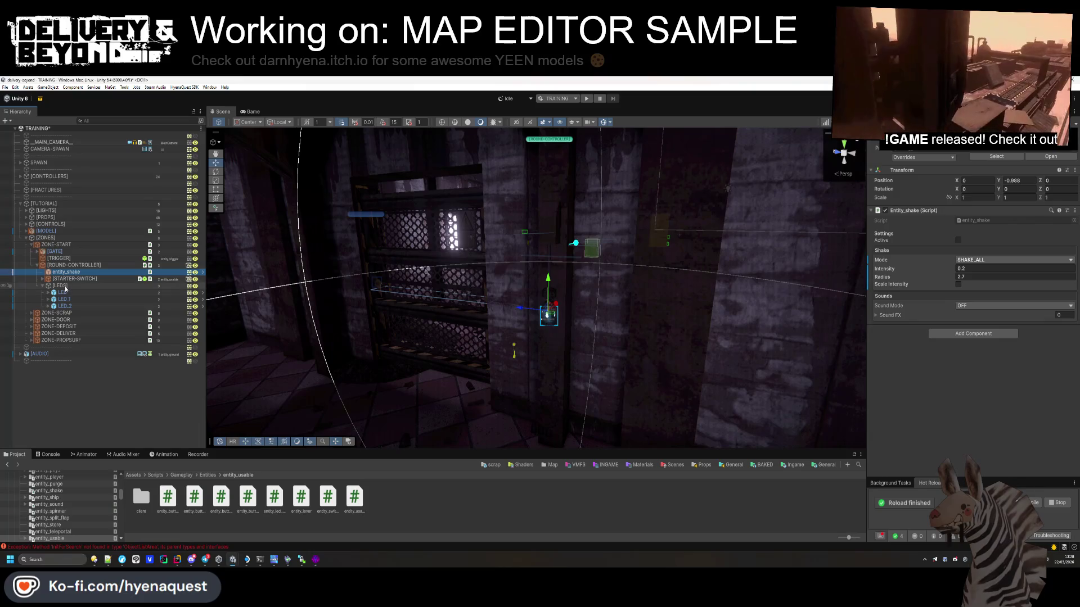
left_click(63, 293)
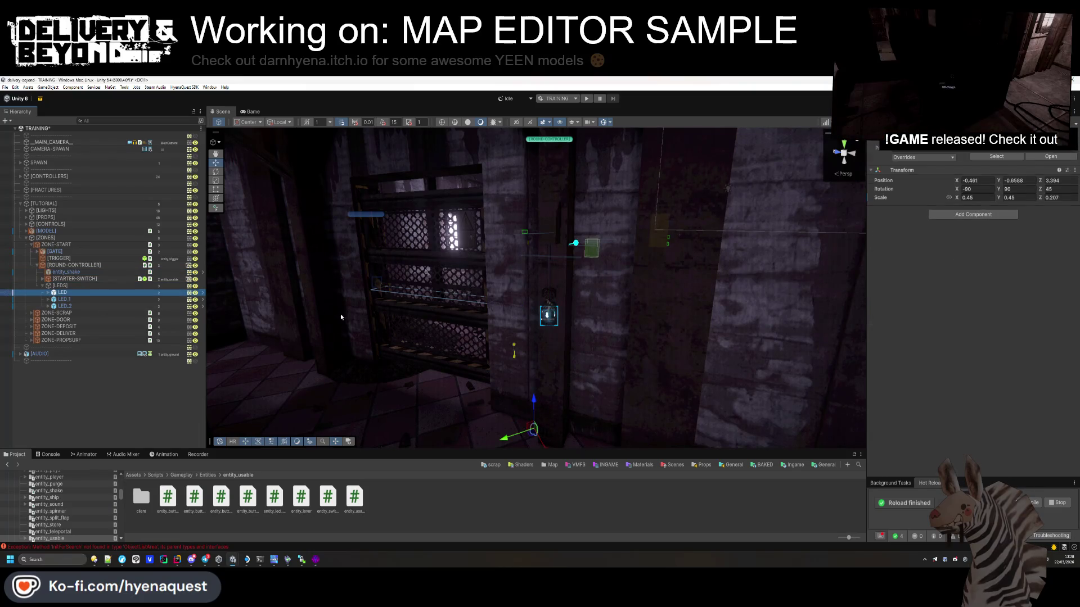
left_click_drag(340, 317, 493, 376)
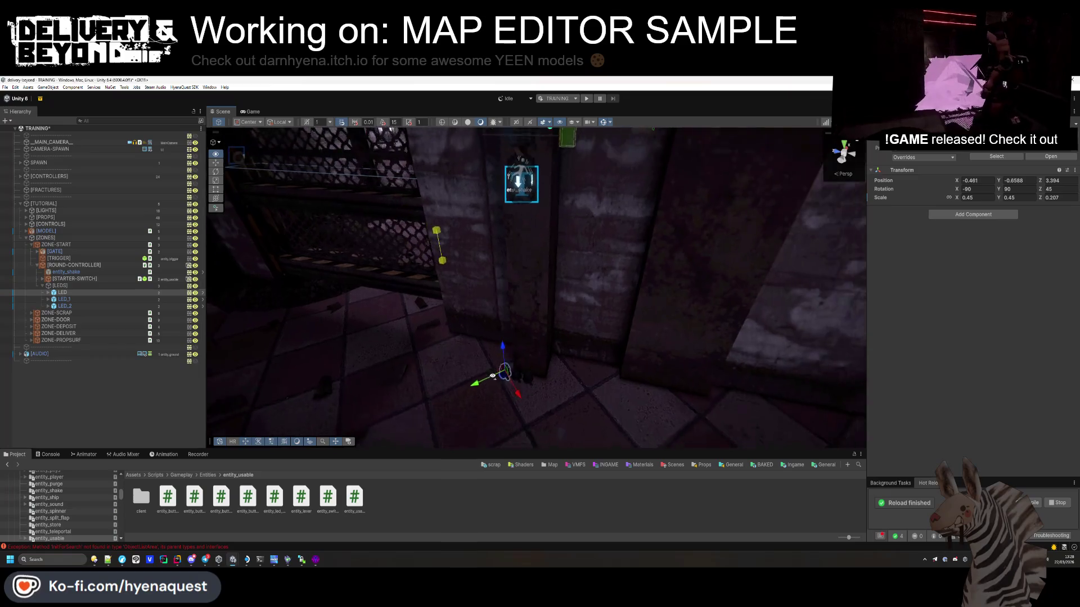
left_click(65, 306, "shift")
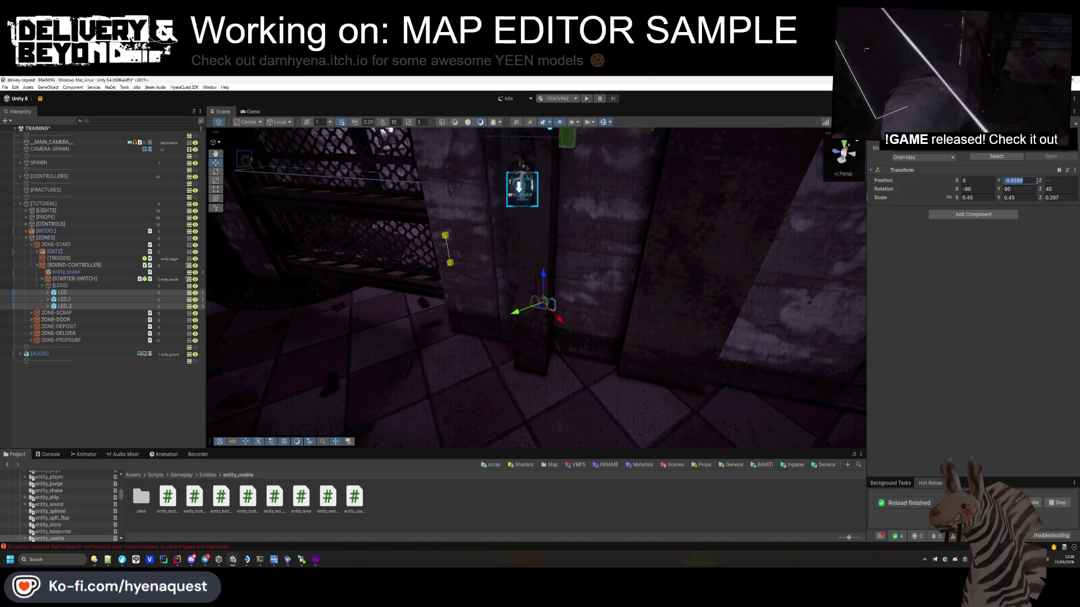
type("0\t0\t0\t0\t0")
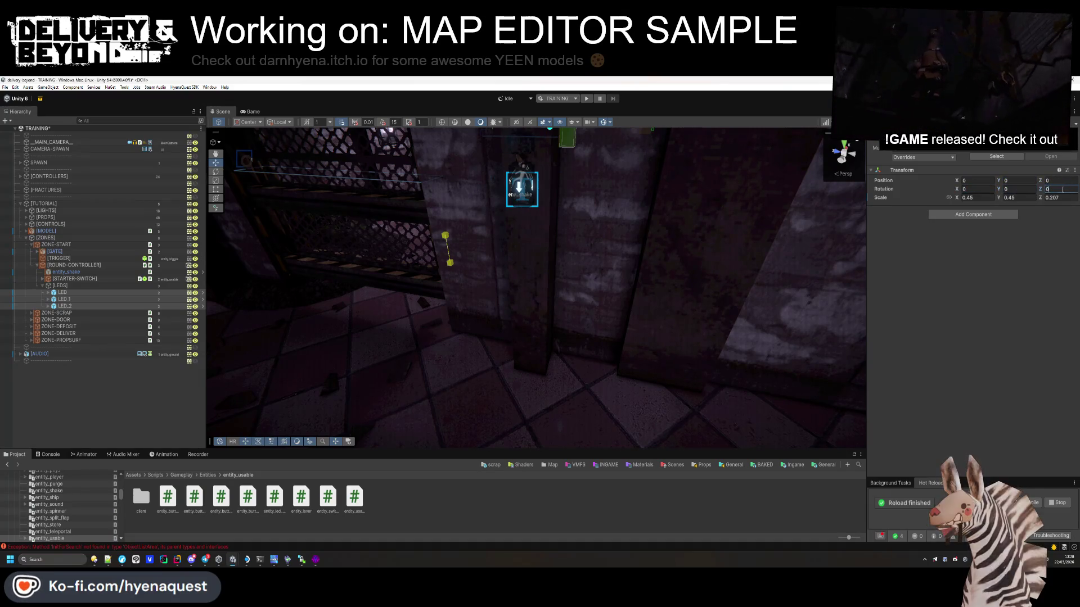
mouse_move(506, 281)
left_mouse_down()
mouse_move(526, 291)
mouse_move(671, 284)
left_mouse_up()
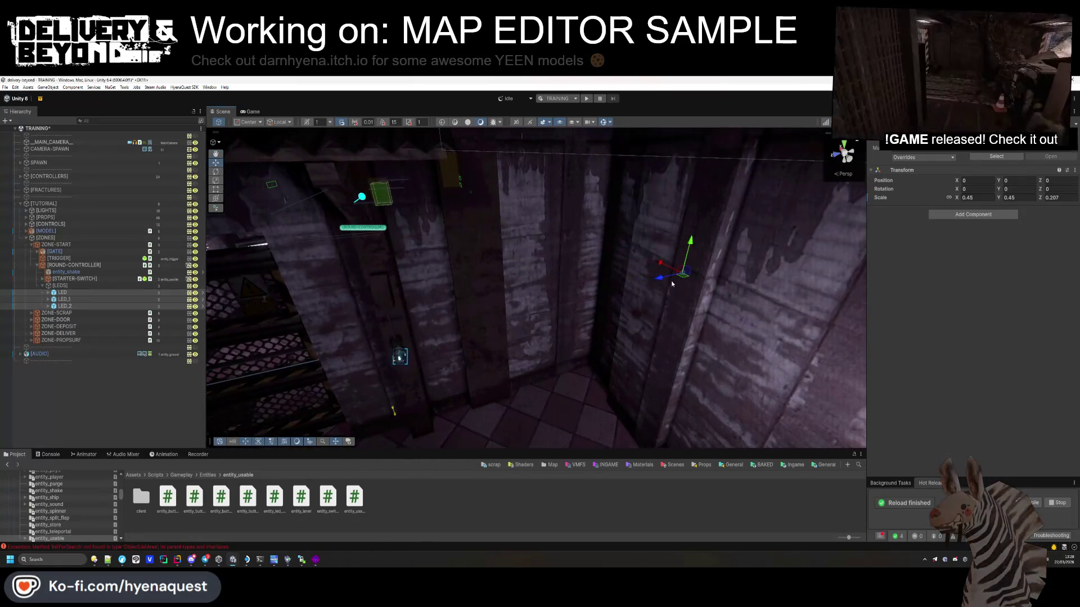
Step: Zero the LEDS group position, move it beside the switch, and rotate it -90 on Y
left_click(64, 280)
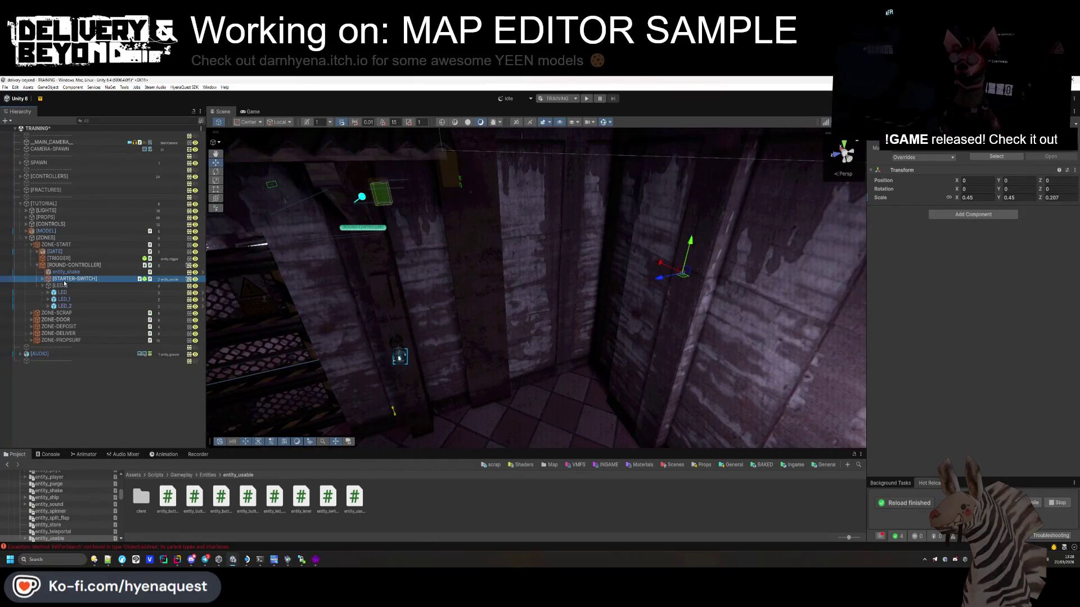
left_click(63, 285)
type("0")
key("Tab")
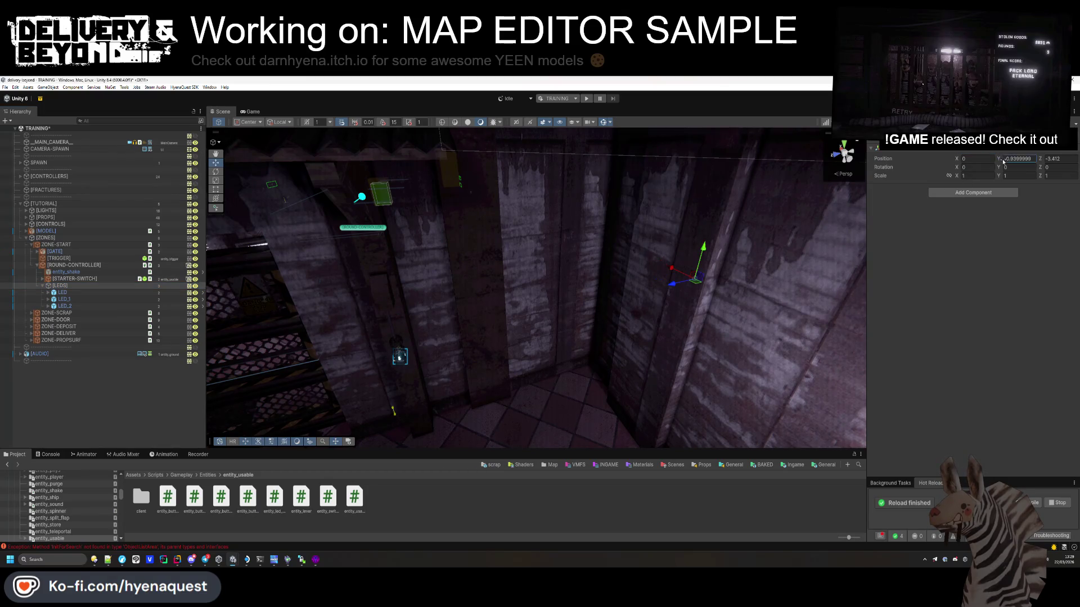
type("0")
key("Return")
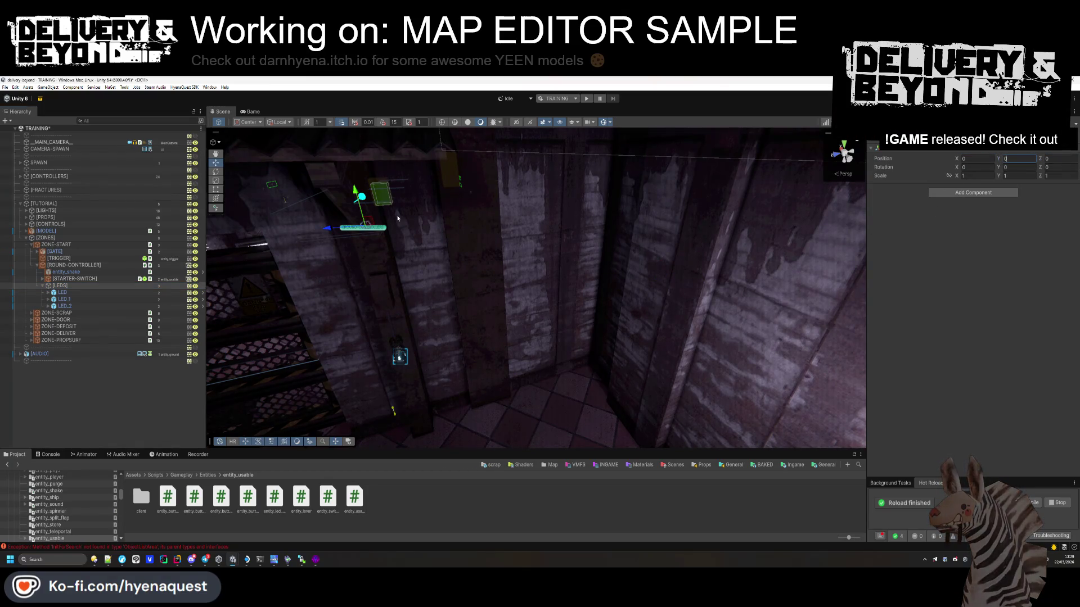
mouse_move(628, 208)
left_mouse_down()
mouse_move(582, 260)
mouse_move(619, 285)
mouse_move(686, 281)
left_mouse_up()
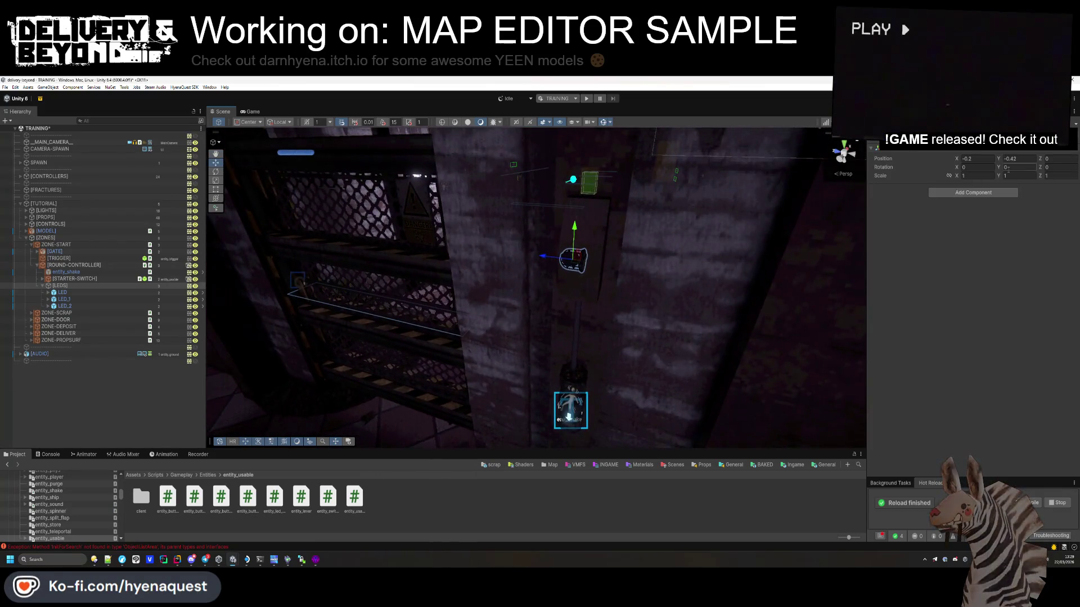
type("-90")
key("Return")
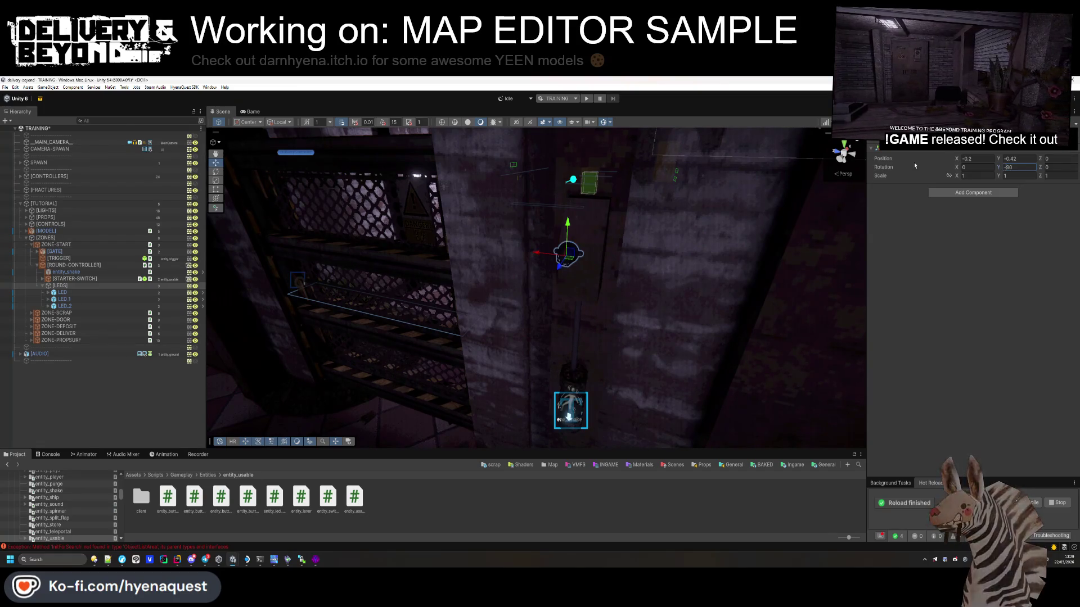
mouse_move(562, 315)
left_mouse_down()
mouse_move(471, 328)
mouse_move(436, 272)
mouse_move(484, 268)
mouse_move(484, 289)
left_mouse_up()
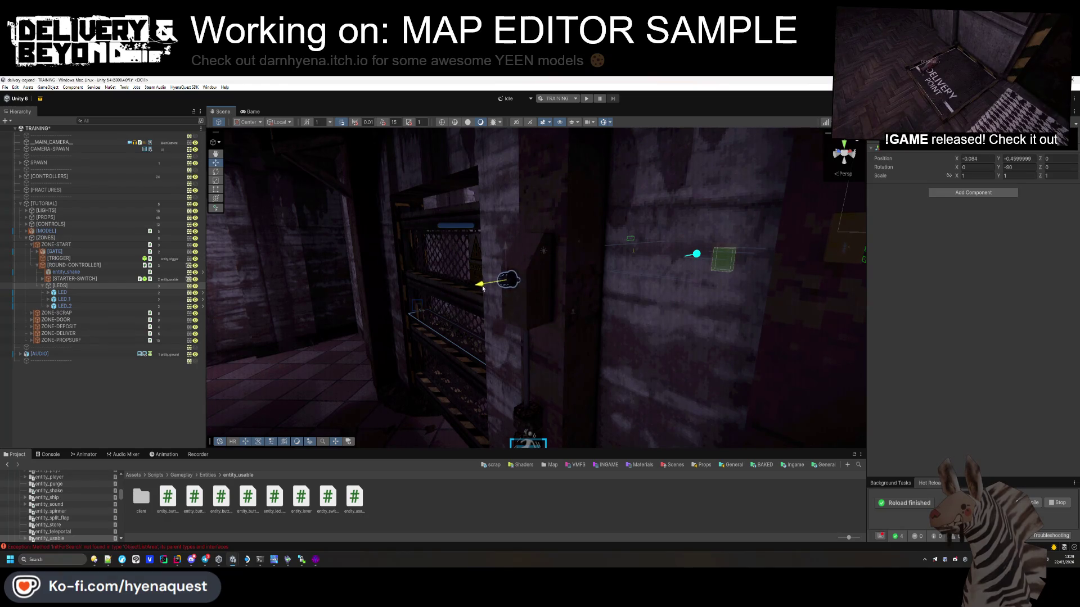
Step: Lower LED and LED_2 into a vertical stack, then frame LED_1
left_click(484, 284)
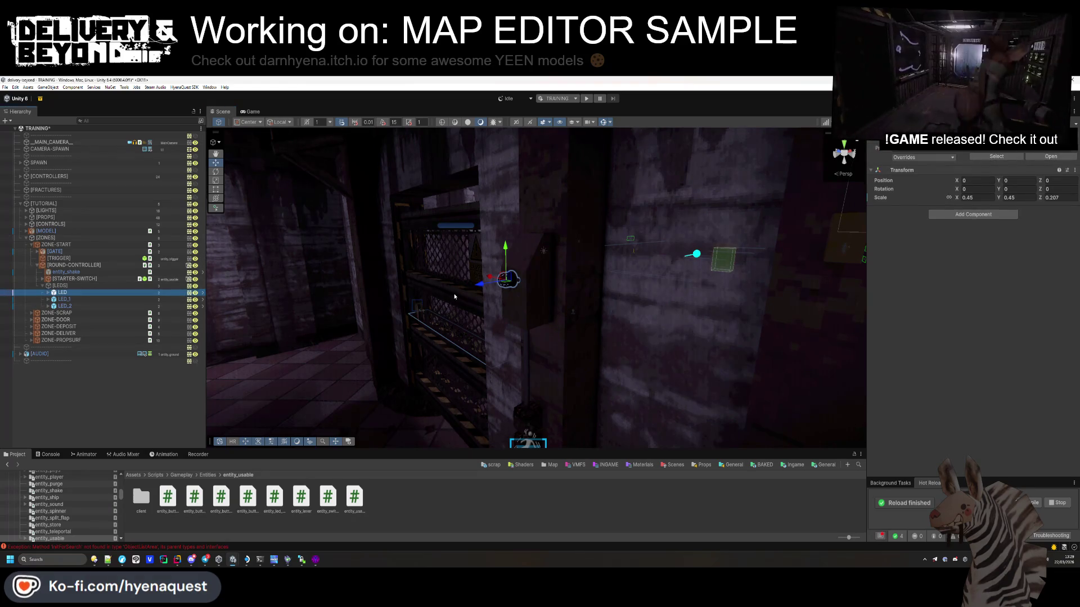
left_click_drag(505, 249, 507, 262)
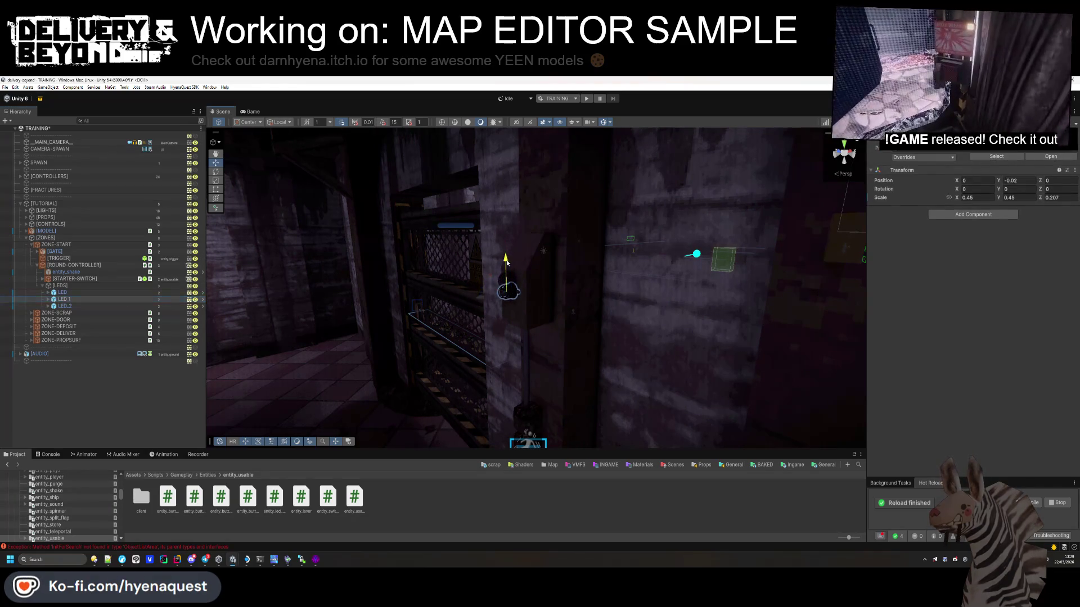
left_click(494, 270)
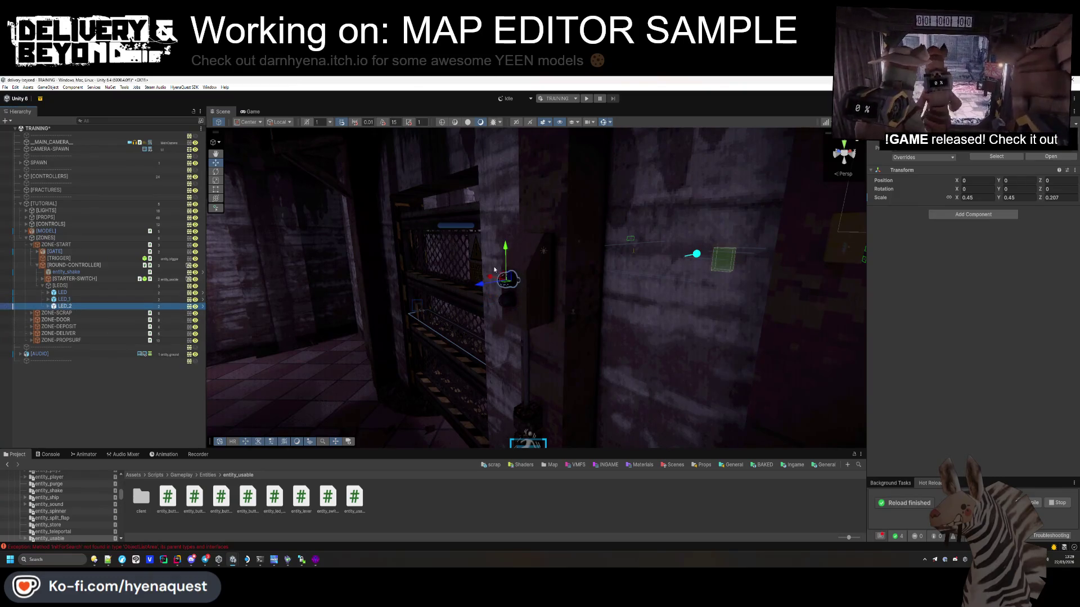
mouse_move(506, 251)
left_mouse_down()
mouse_move(492, 348)
mouse_move(610, 287)
left_mouse_up()
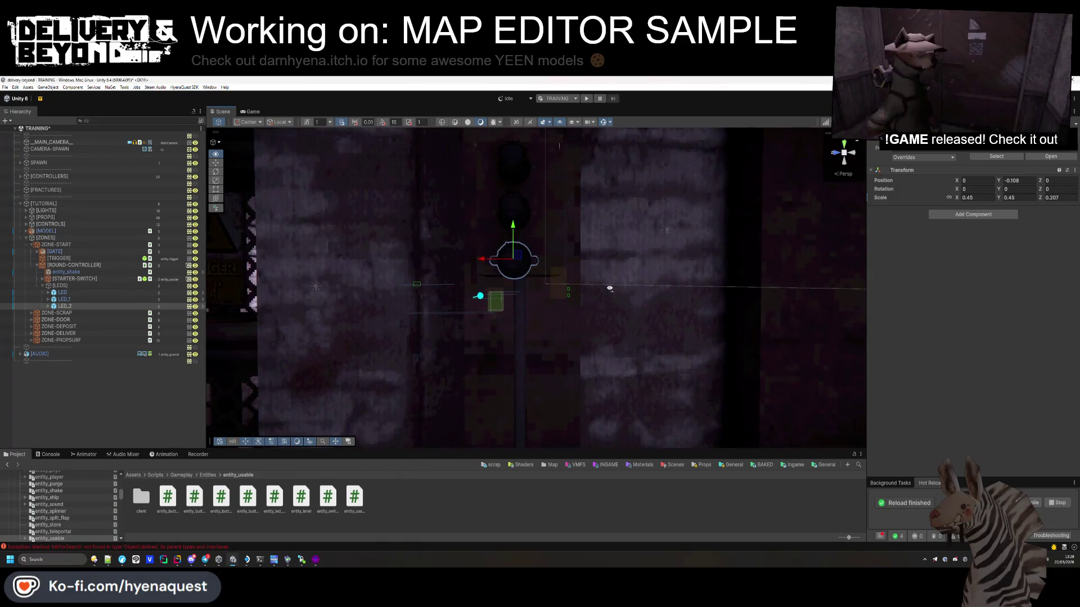
left_click(501, 210)
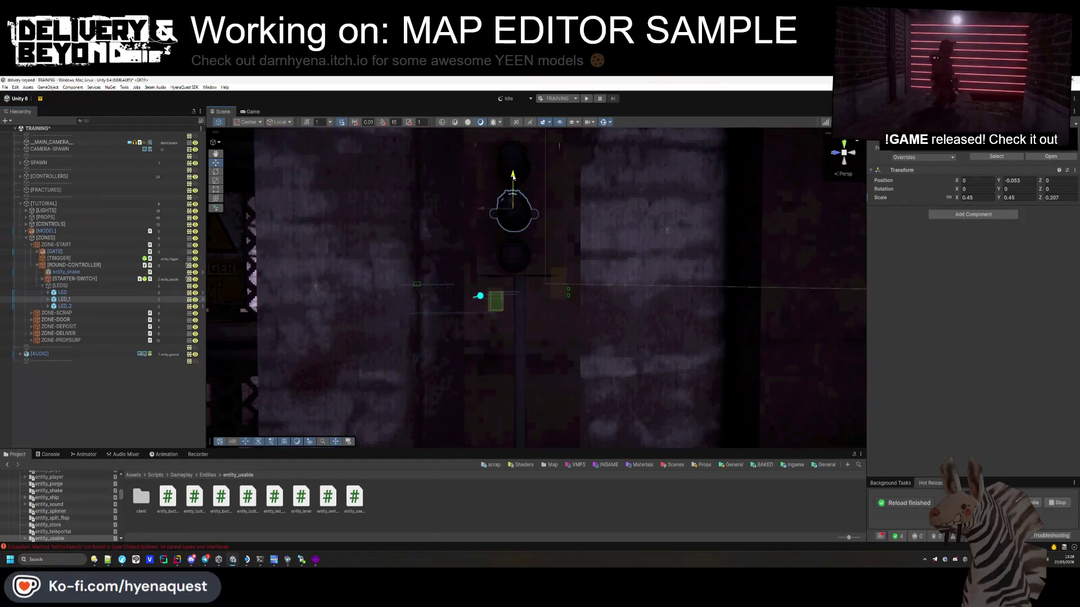
key("f")
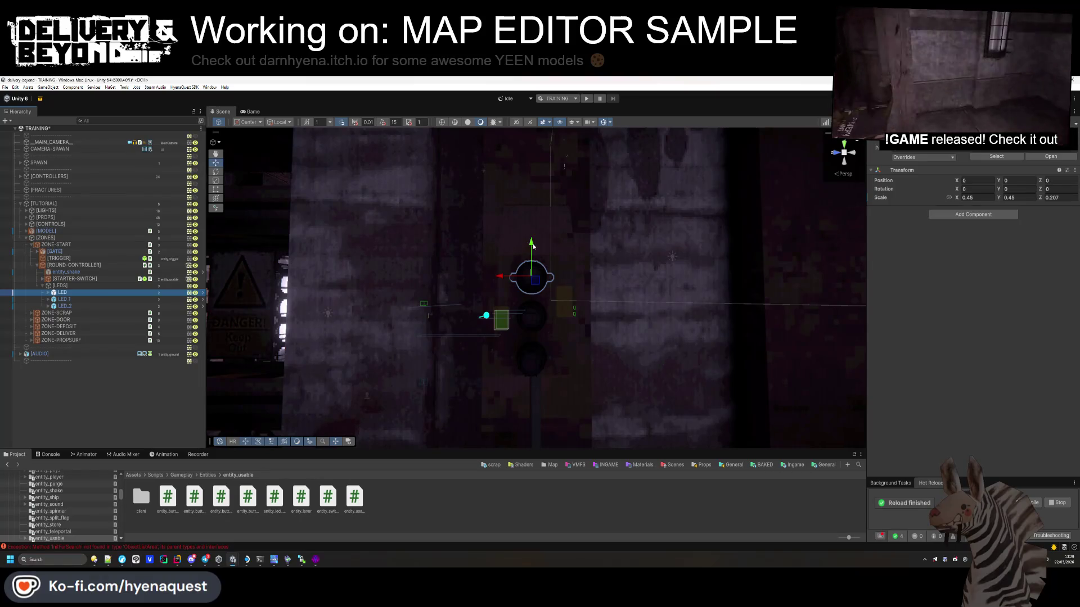
Step: Select the LEDS group, orbit around the LED stack, and switch to Hammer++
left_click(42, 286)
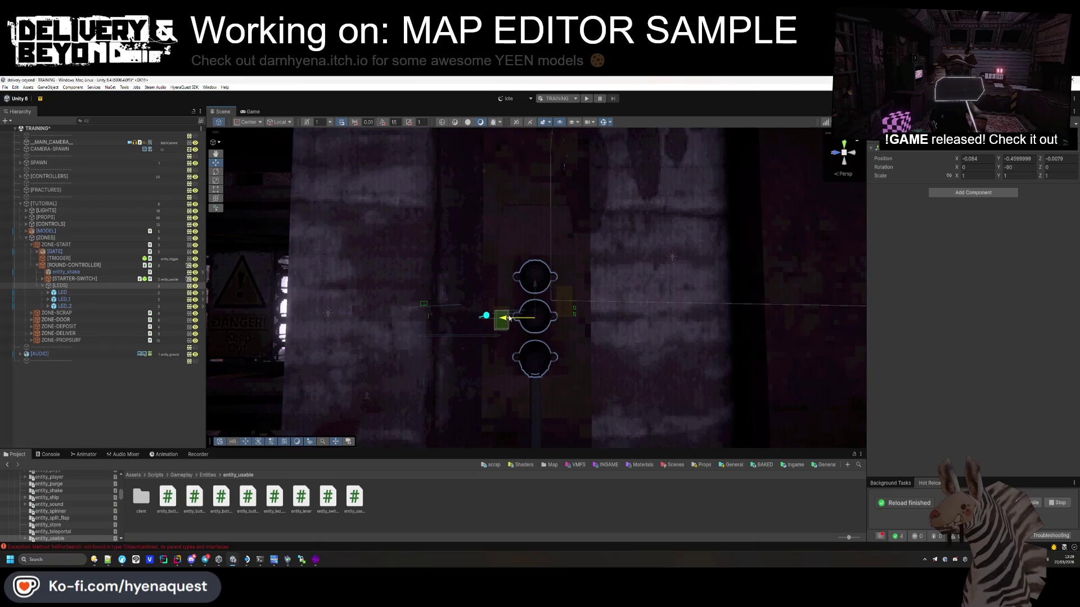
left_click(488, 520)
left_click_drag(563, 315, 609, 299)
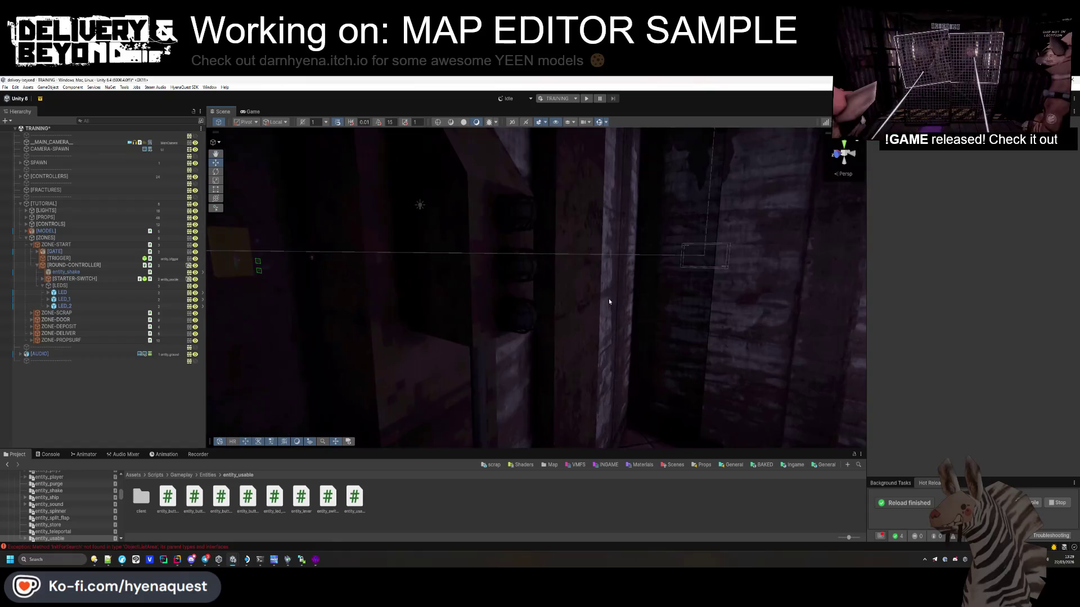
key("ctrl+z")
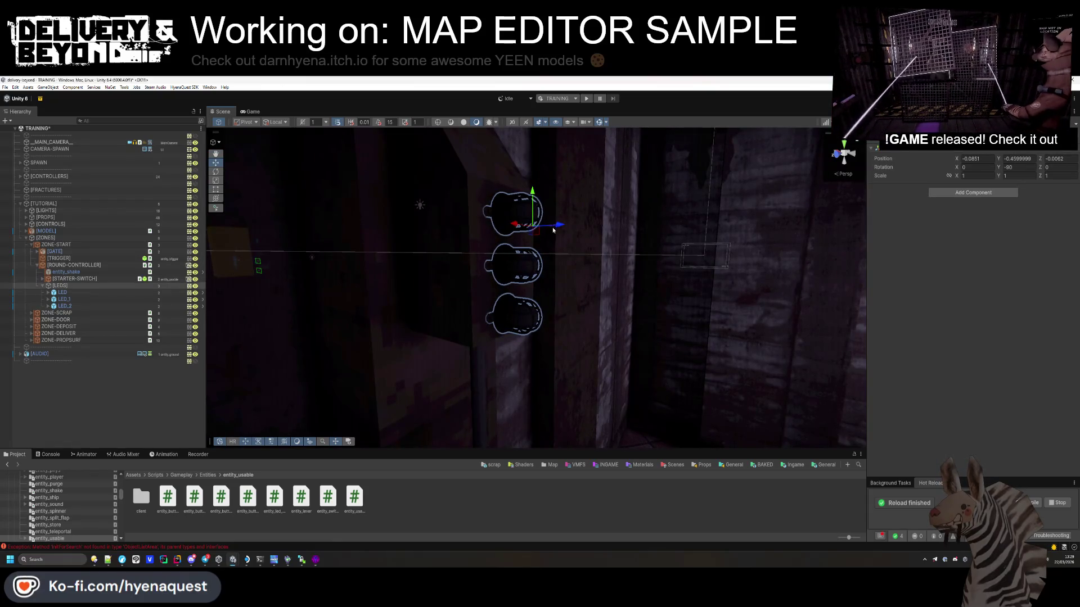
left_click(553, 230)
left_click_drag(553, 230, 466, 284)
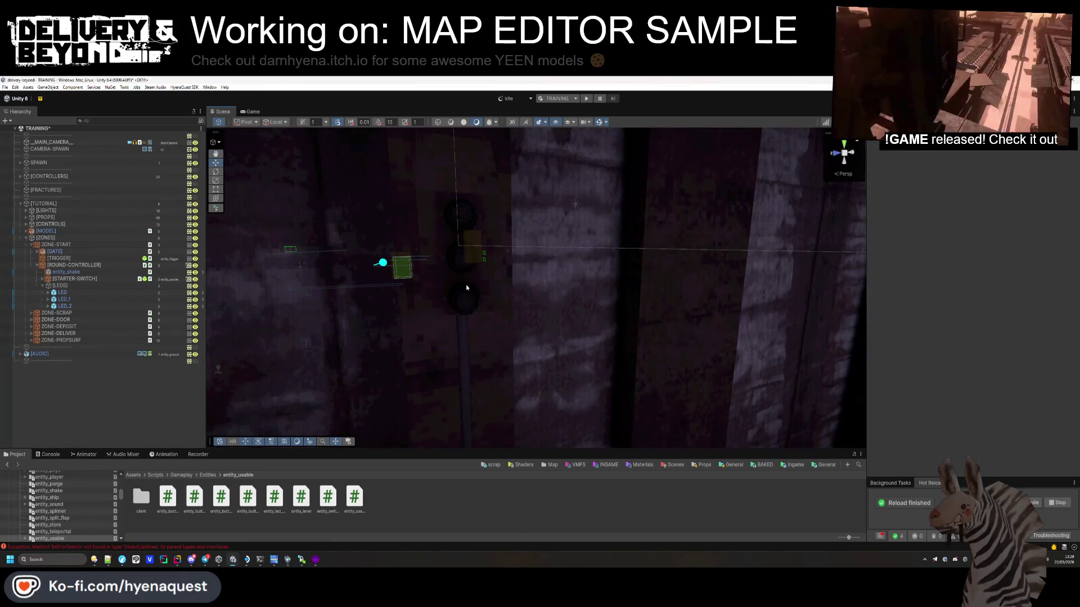
key("ctrl+z")
key("f")
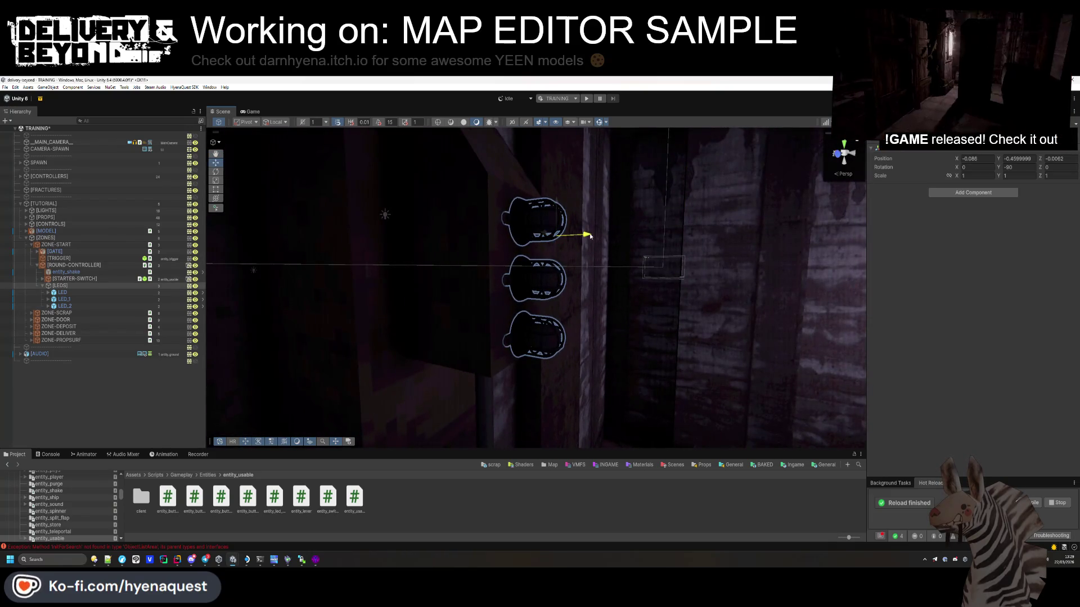
left_click(582, 369)
mouse_move(583, 370)
left_mouse_down()
mouse_move(575, 339)
mouse_move(408, 333)
mouse_move(474, 276)
left_mouse_up()
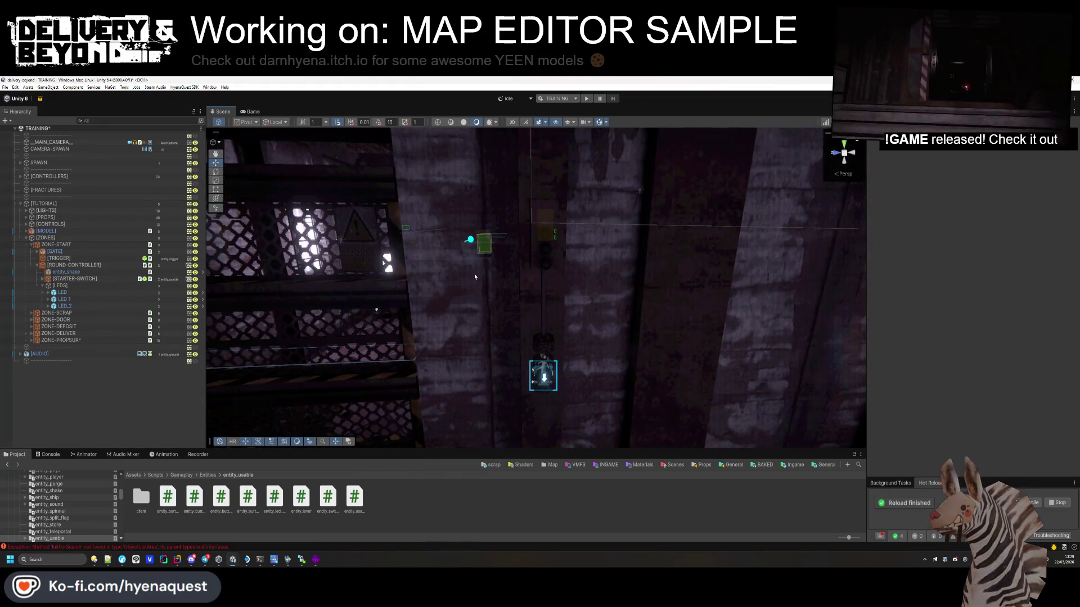
key("alt+Tab")
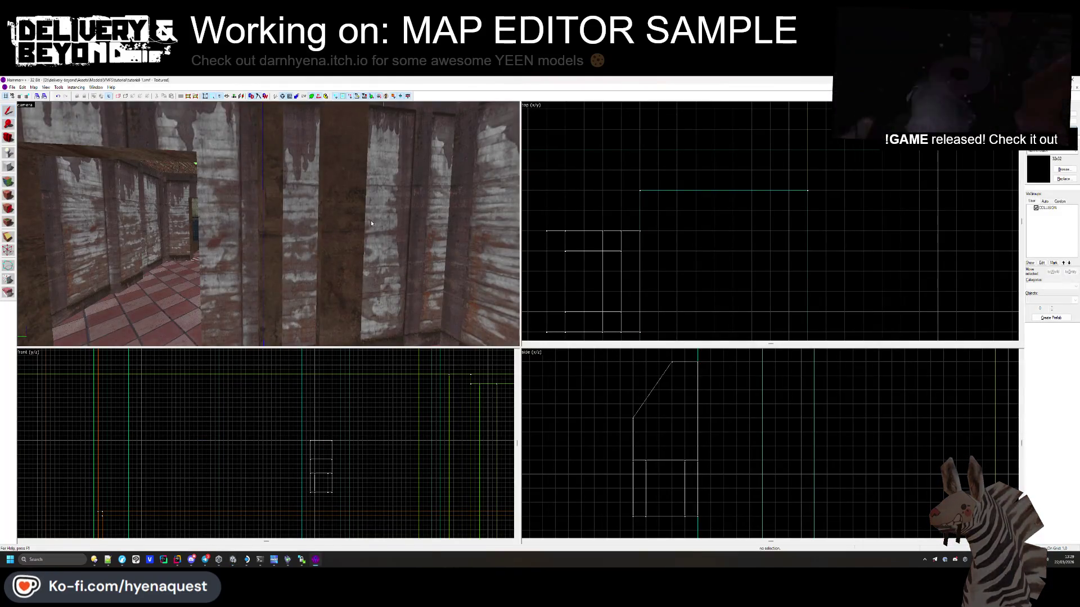
Step: Select the four brushes of the small square frame near the floor, then return to Unity
left_click(284, 214)
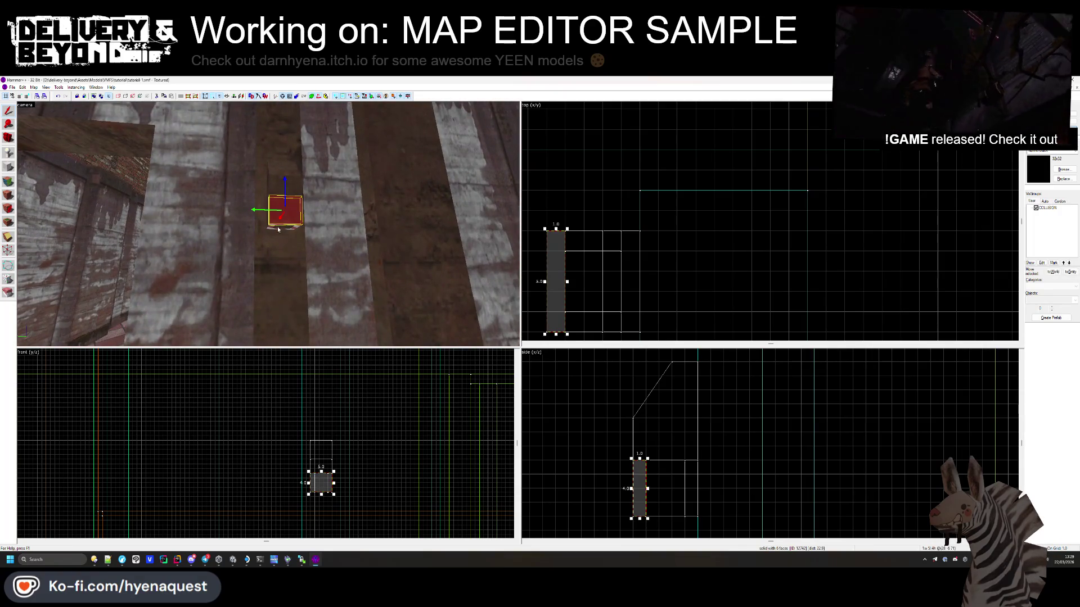
left_click(277, 226)
left_click(275, 225, "ctrl")
left_click(274, 226, "ctrl")
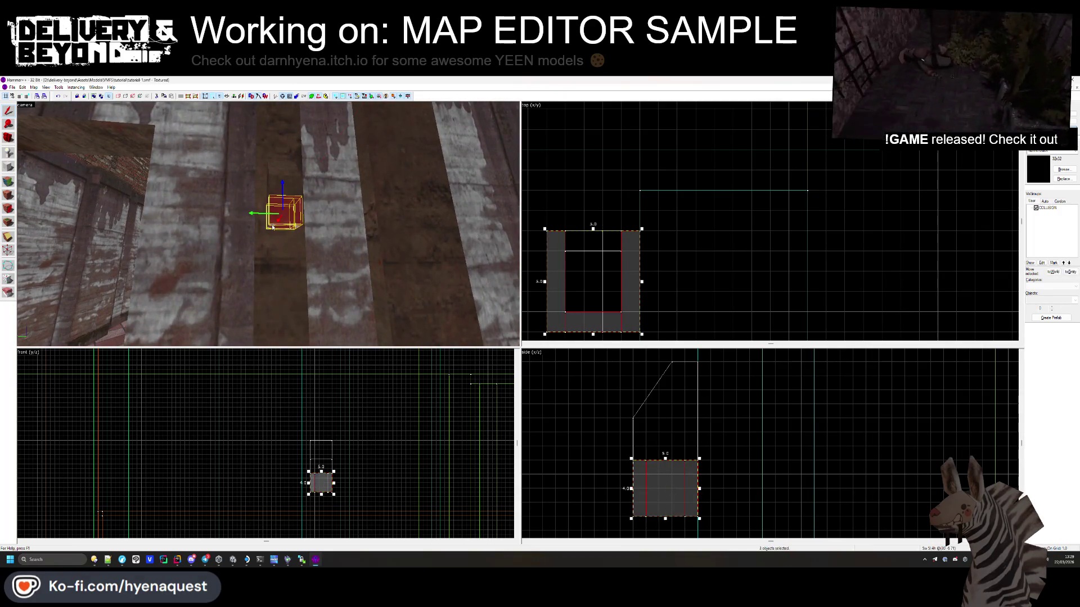
left_click(274, 226, "ctrl")
left_click_drag(663, 532, 628, 479)
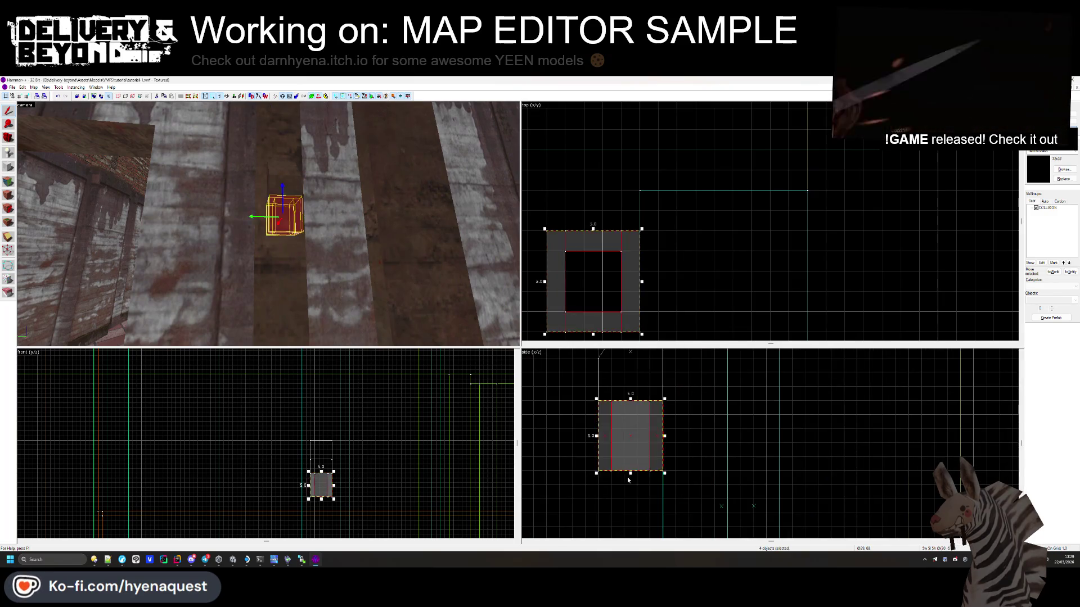
key("alt+Tab")
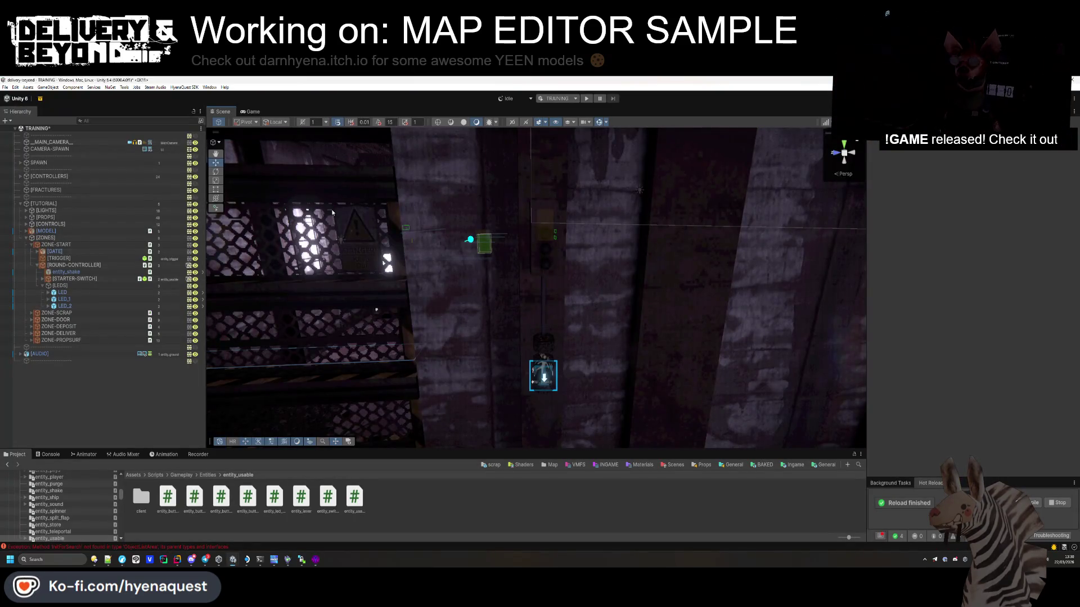
Step: Select the LEDS group, nudge its height, and orbit around the lights
left_click(61, 286)
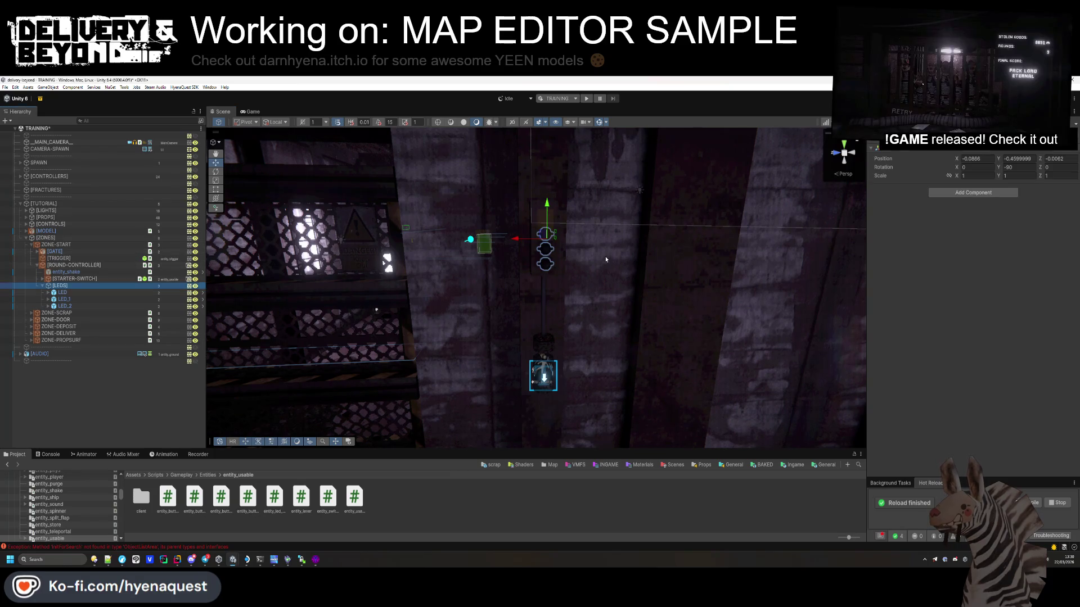
left_click_drag(548, 209, 548, 209)
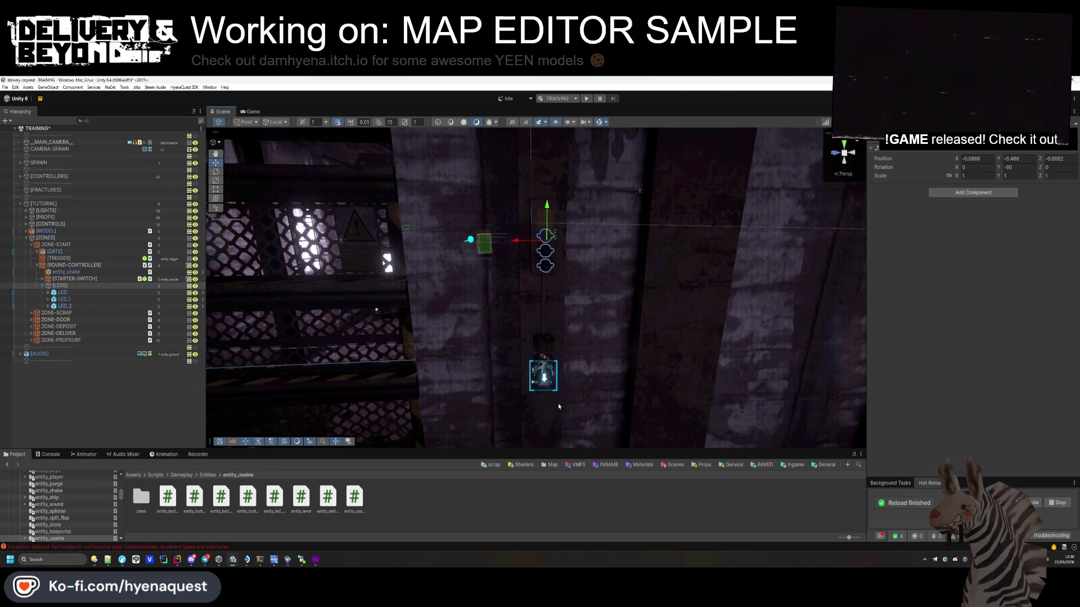
left_click(552, 307)
left_click_drag(552, 310, 517, 246)
key("ctrl+z")
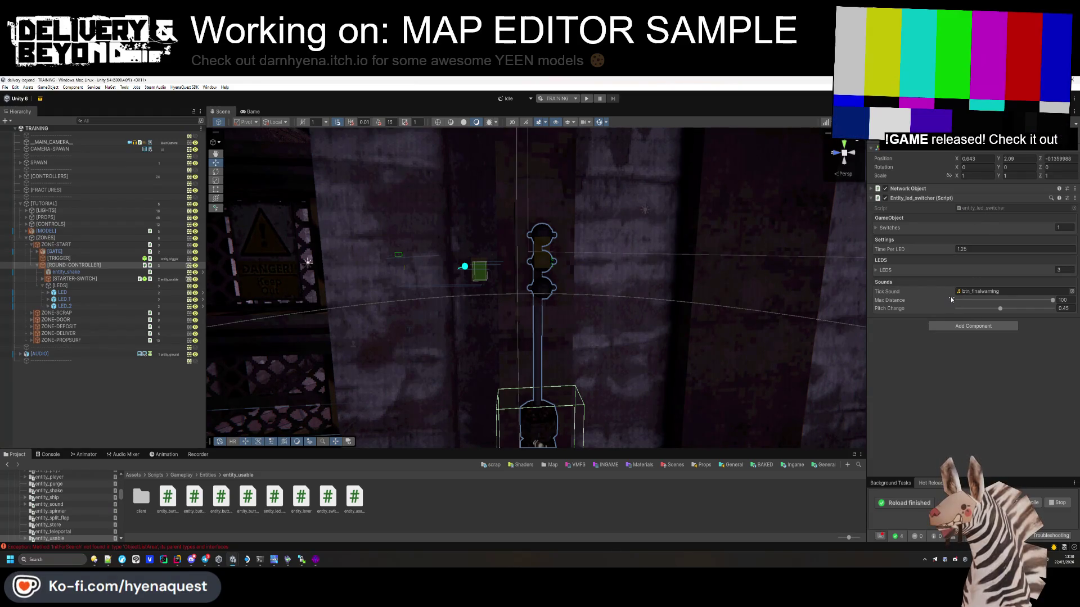
Step: Collapse the LEDS group, pan toward the shake entity, and switch to Rider
left_click(145, 361)
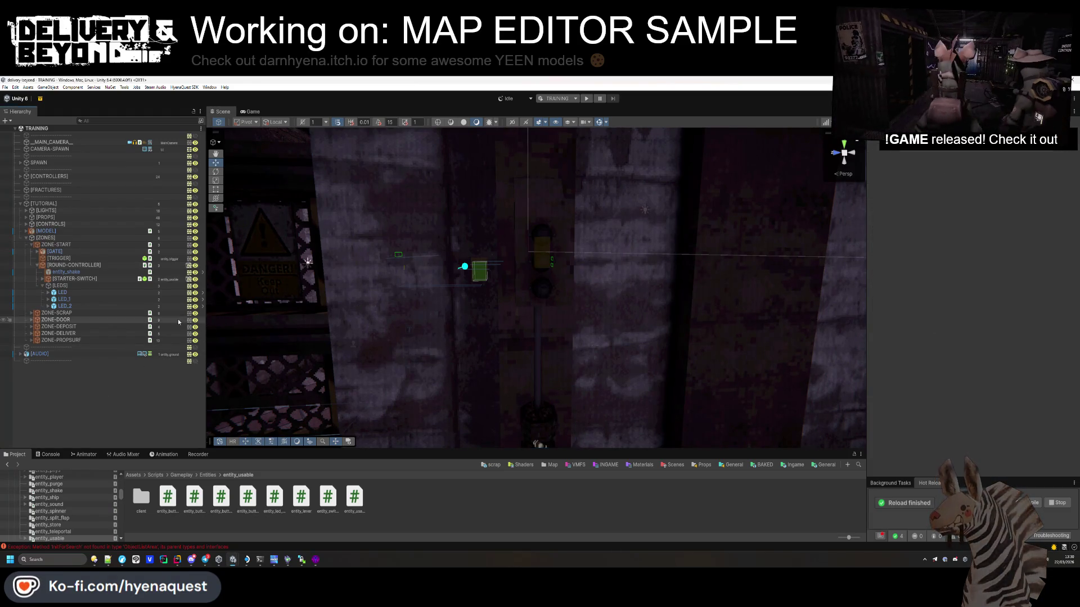
left_click(43, 286)
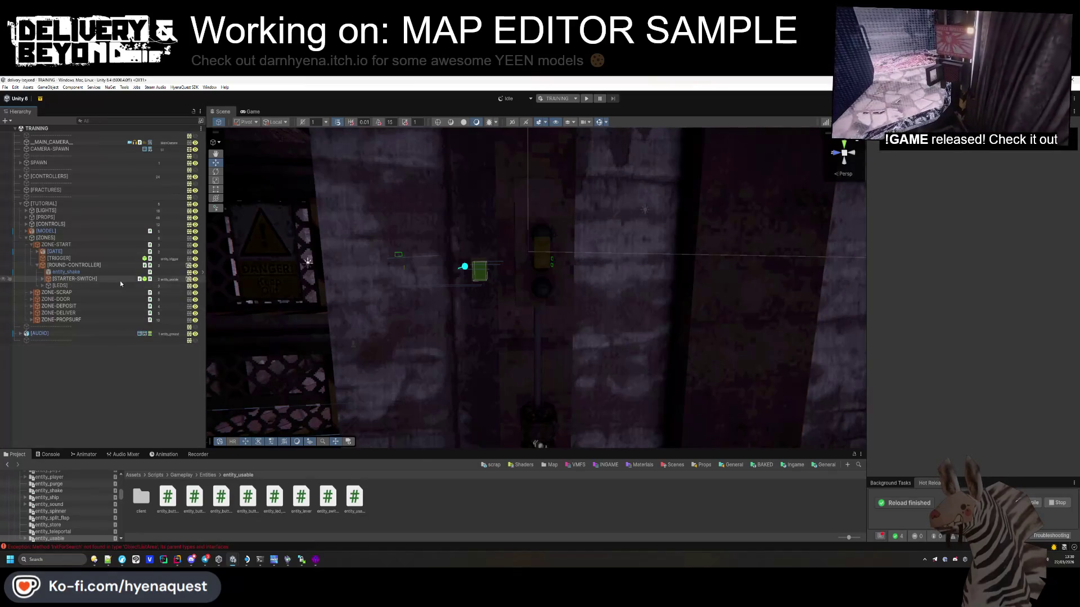
mouse_move(585, 315)
left_mouse_down()
mouse_move(589, 307)
mouse_move(592, 357)
left_mouse_up()
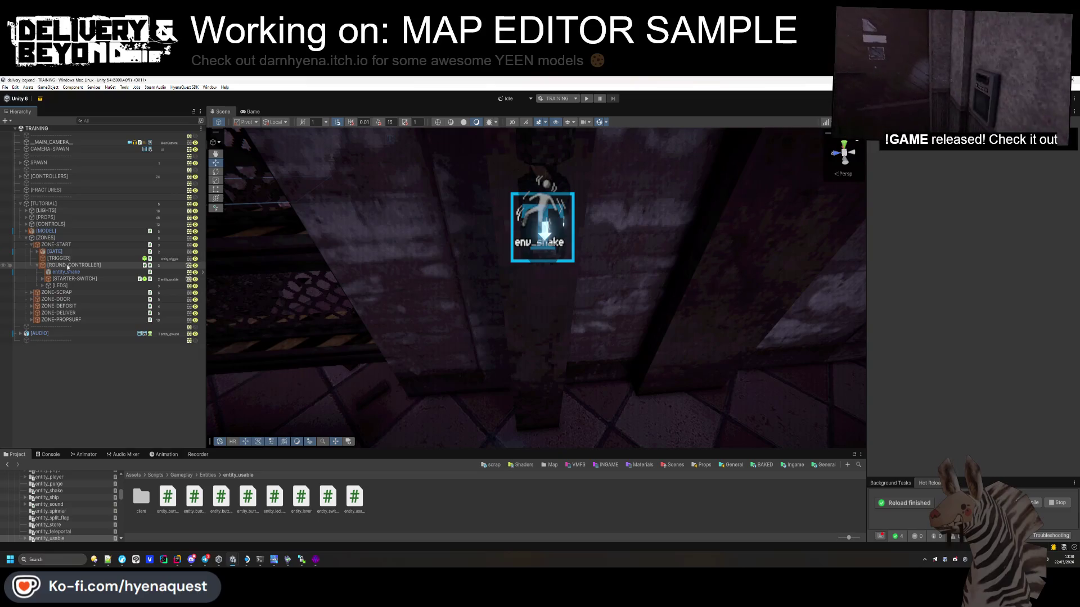
key("alt+Tab")
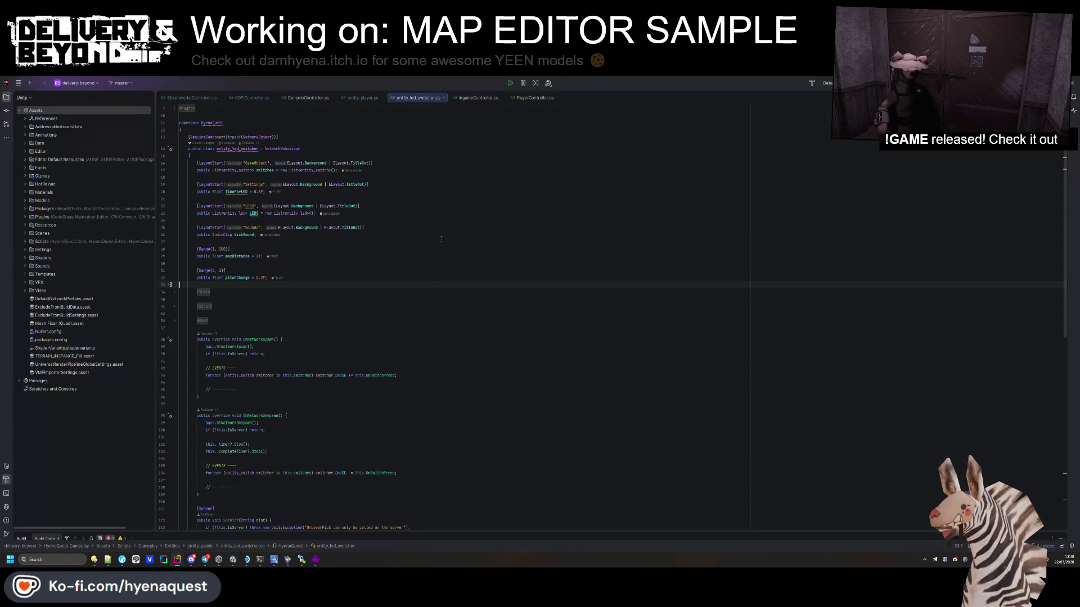
Step: Close the three open script tabs and open TutorialController.cs from a 'tutorial' search
middle_click(197, 99)
middle_click(197, 99)
middle_click(197, 98)
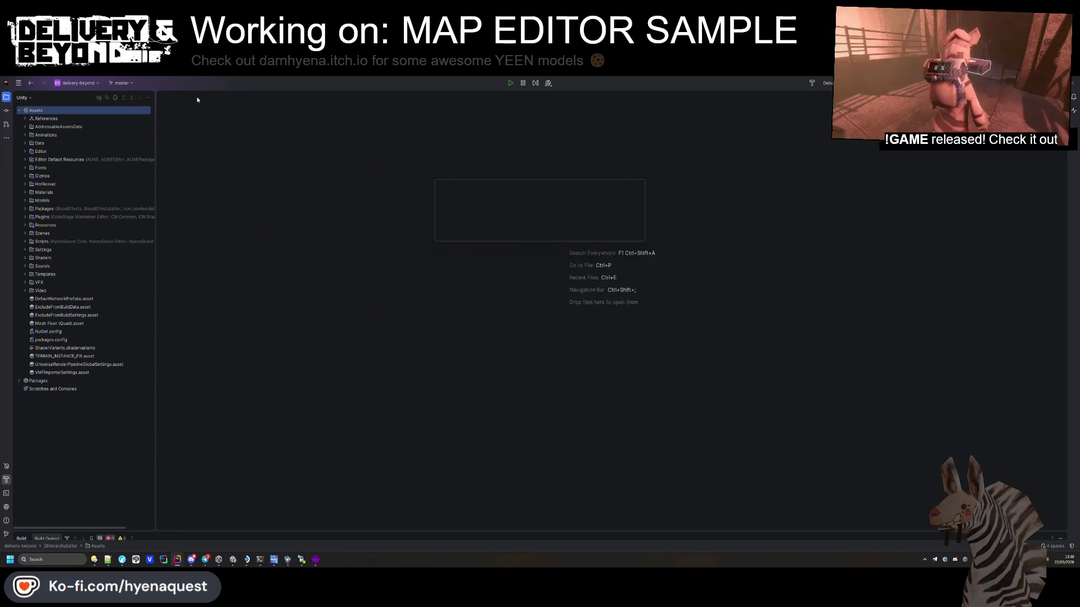
type("tutn")
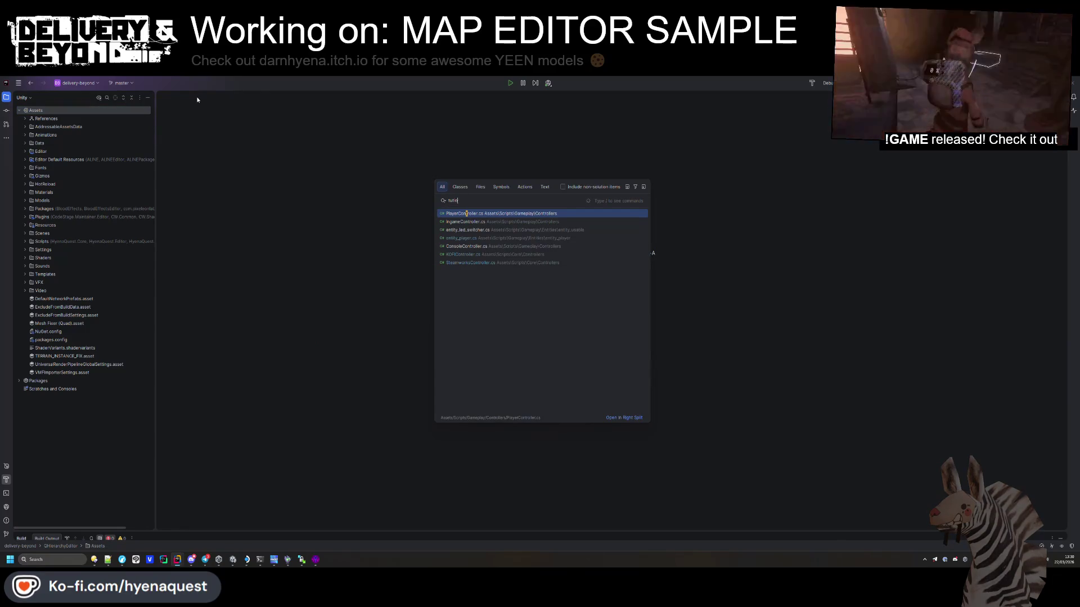
type("ial")
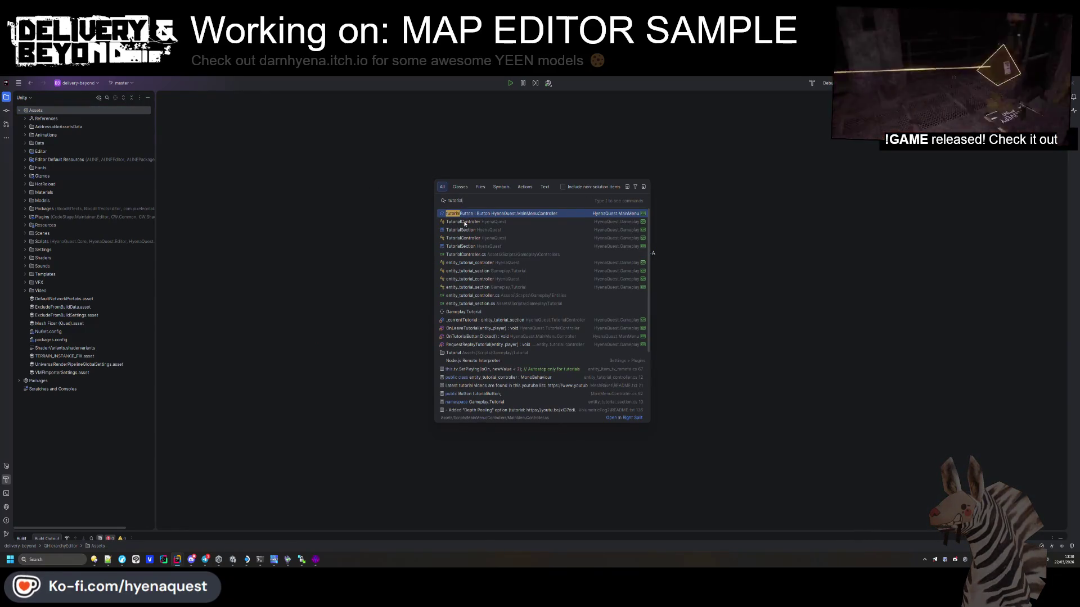
left_click(464, 224)
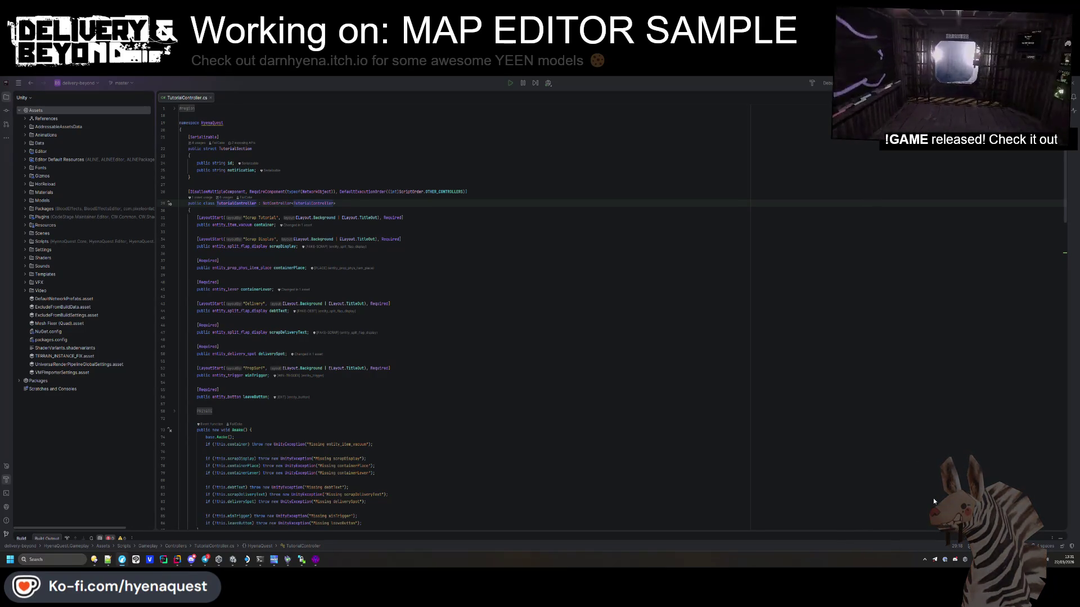
Step: Browse the script and open entity_round_controller.cs through a 'round' search
left_click(486, 368)
left_click(486, 321)
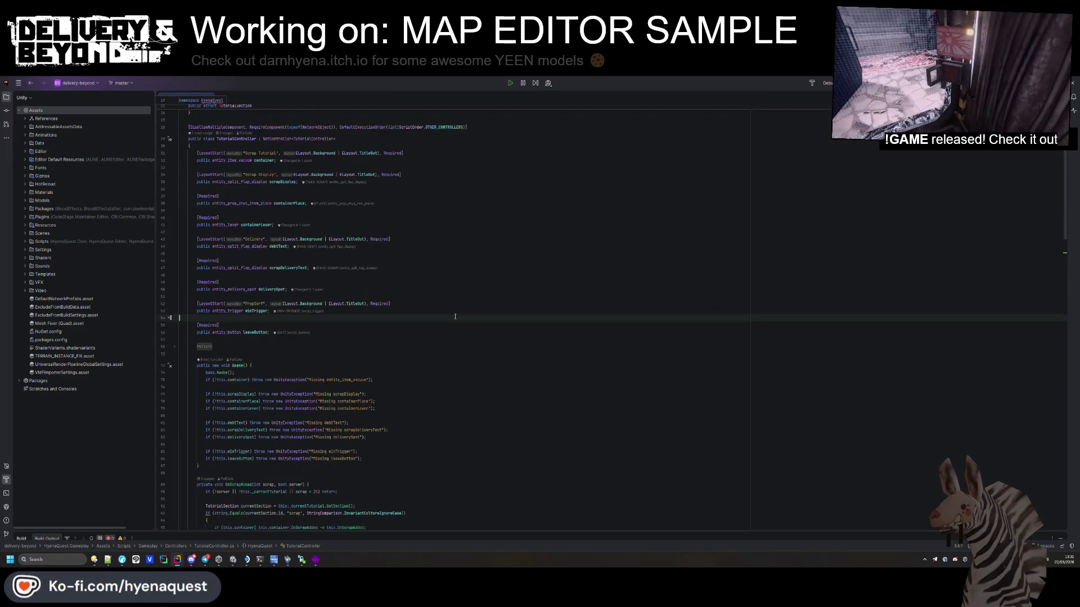
scroll(486, 322, "down", 10)
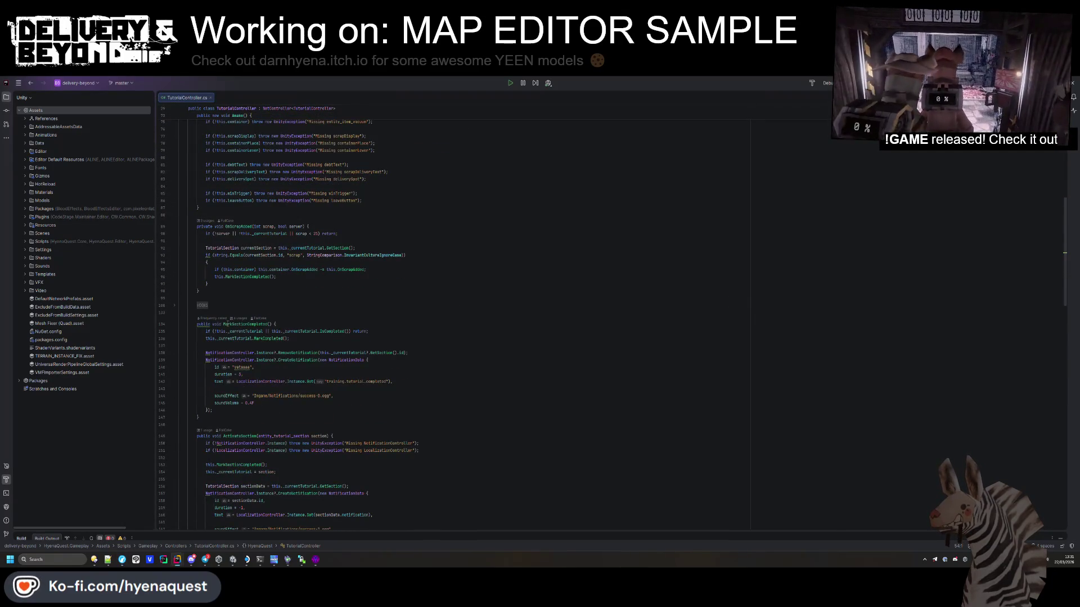
scroll(295, 240, "down", 3)
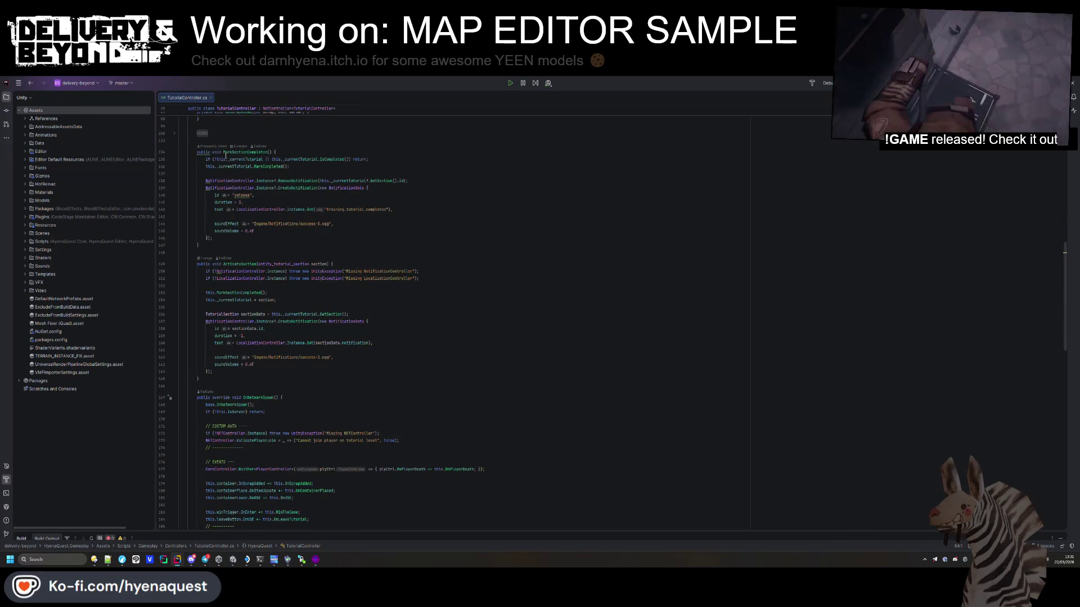
left_click(439, 350)
key("shift")
key("shift")
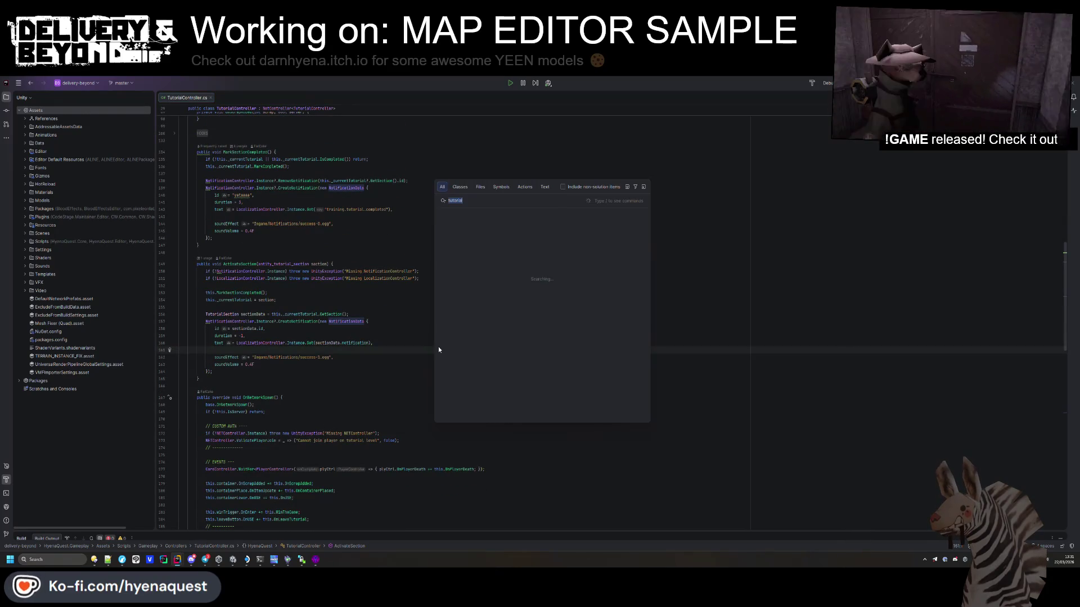
type("round")
key("Return")
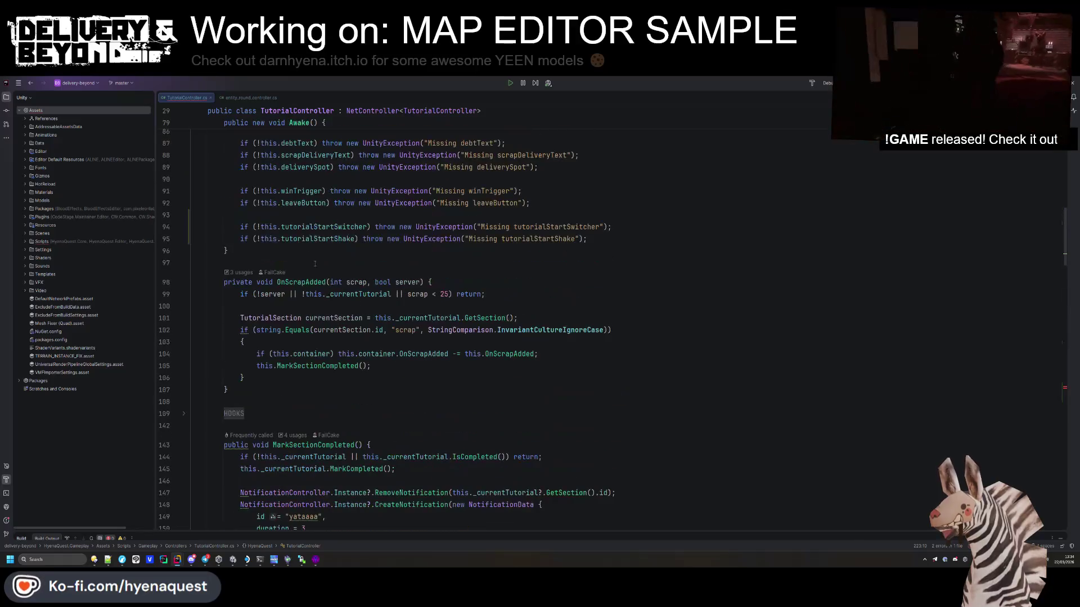
scroll(329, 302, "down", 15)
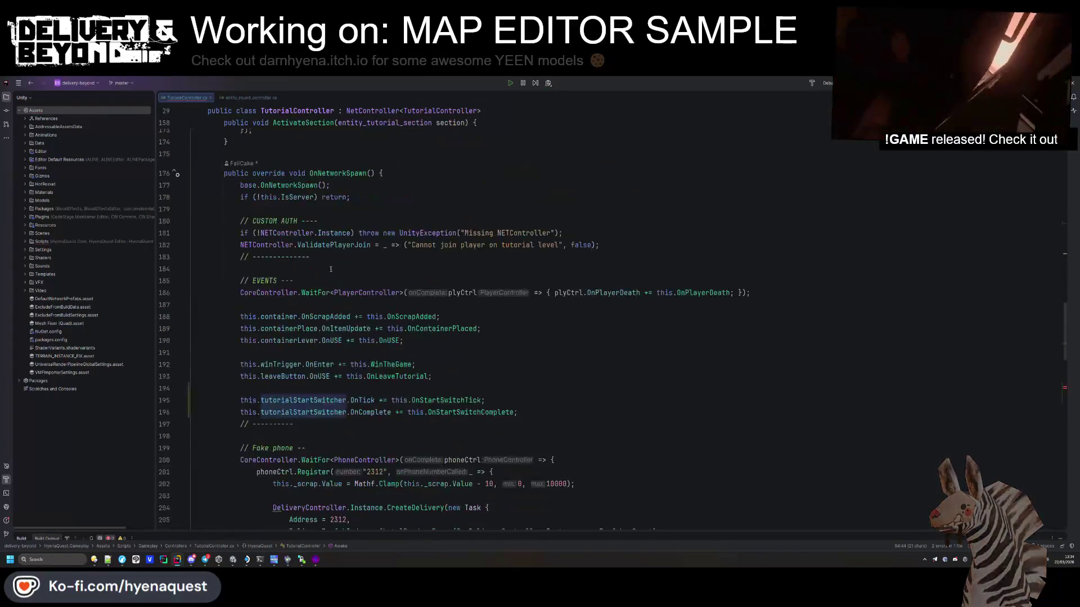
Step: Make OnStartSwitchComplete's guard use tutorialStartSwitcher and add this.MarkSectionCompleted() after the lock call
left_click(257, 325)
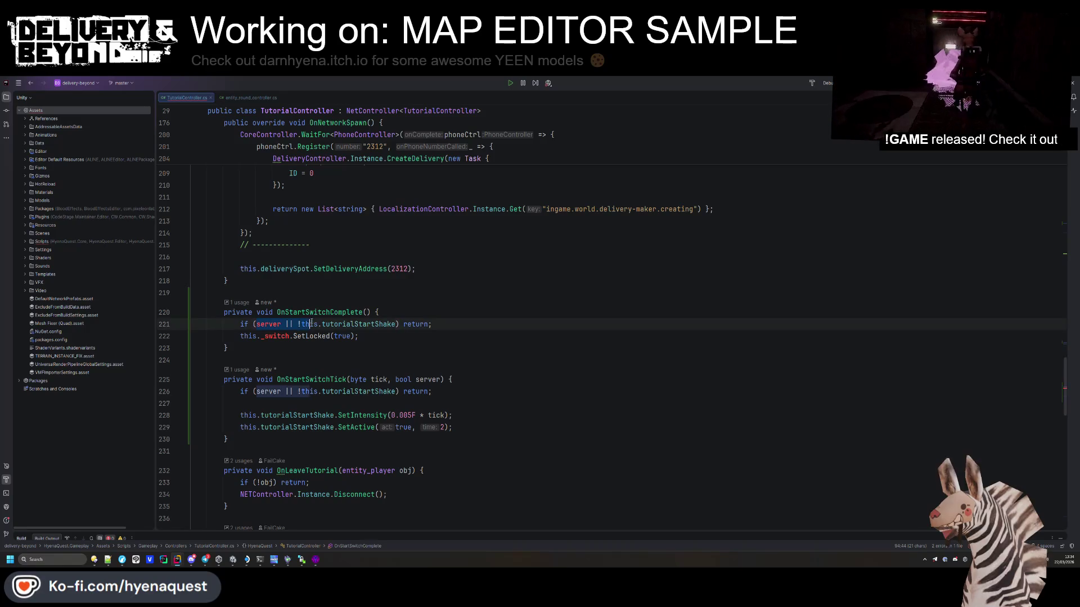
key("Tab")
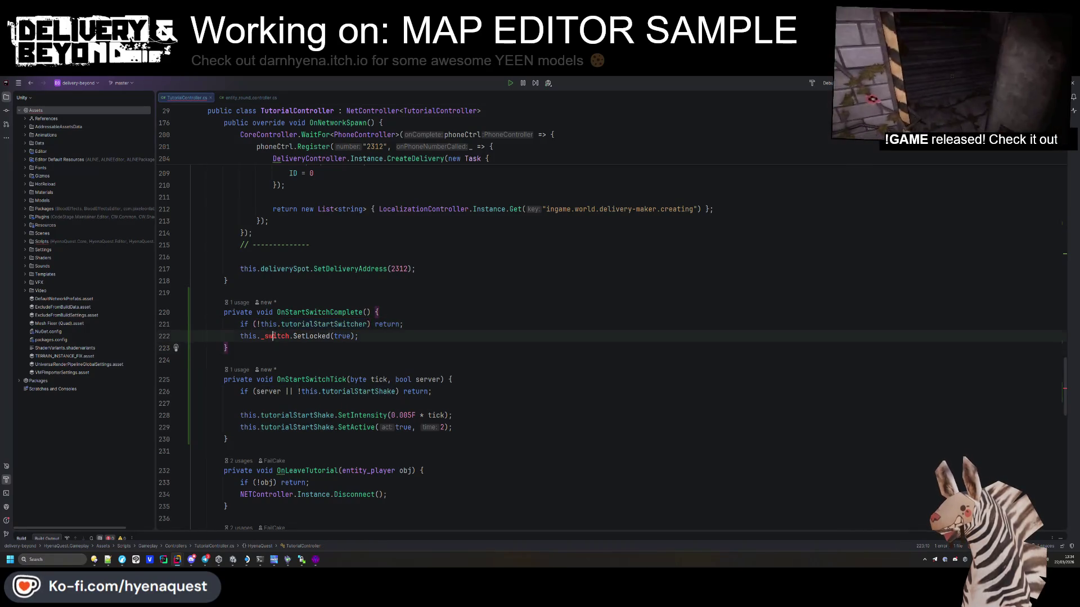
left_click(420, 336)
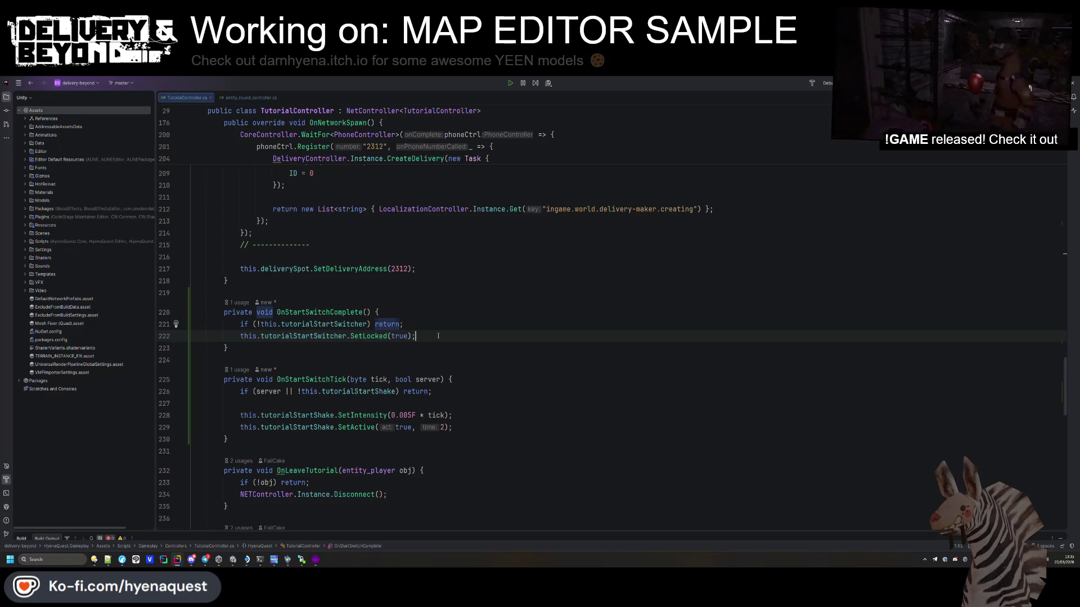
key("Return")
type("this.section")
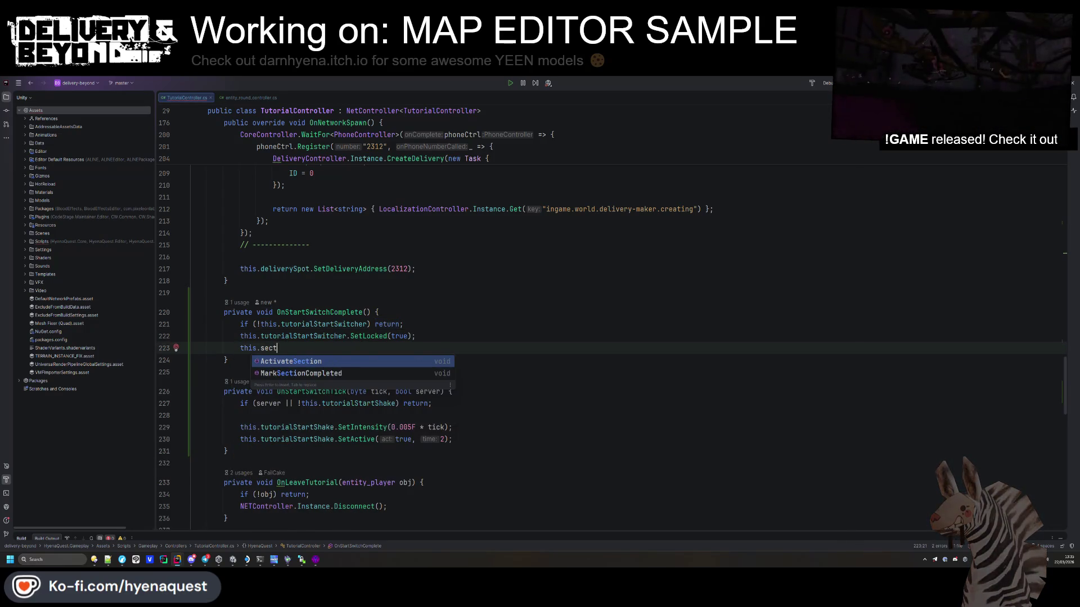
key("Return")
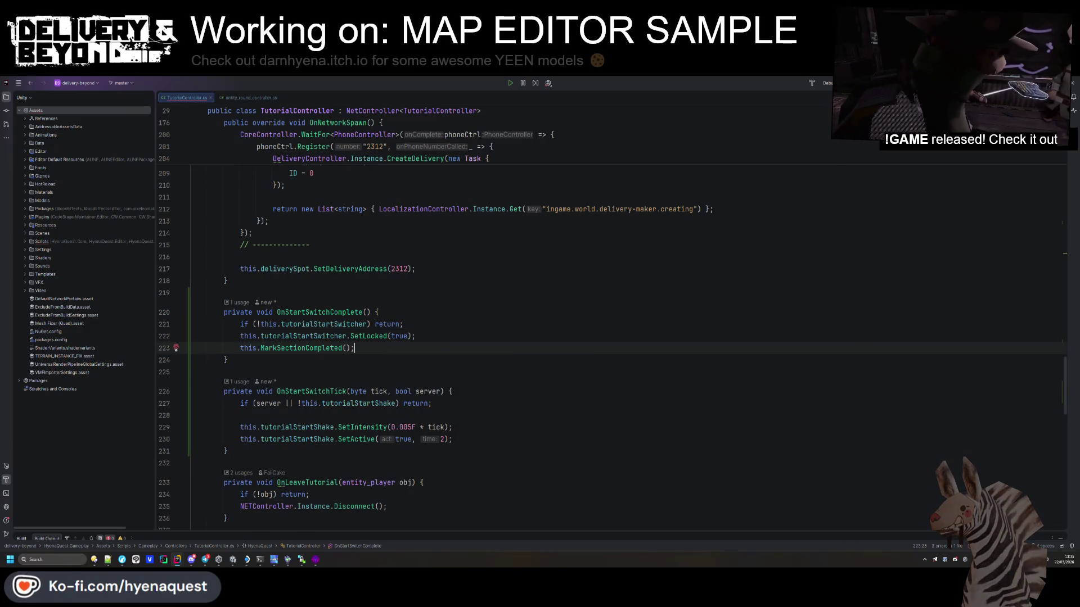
Step: Insert a blank line after the guard check and review the finished handler
left_click(438, 328)
key("Return")
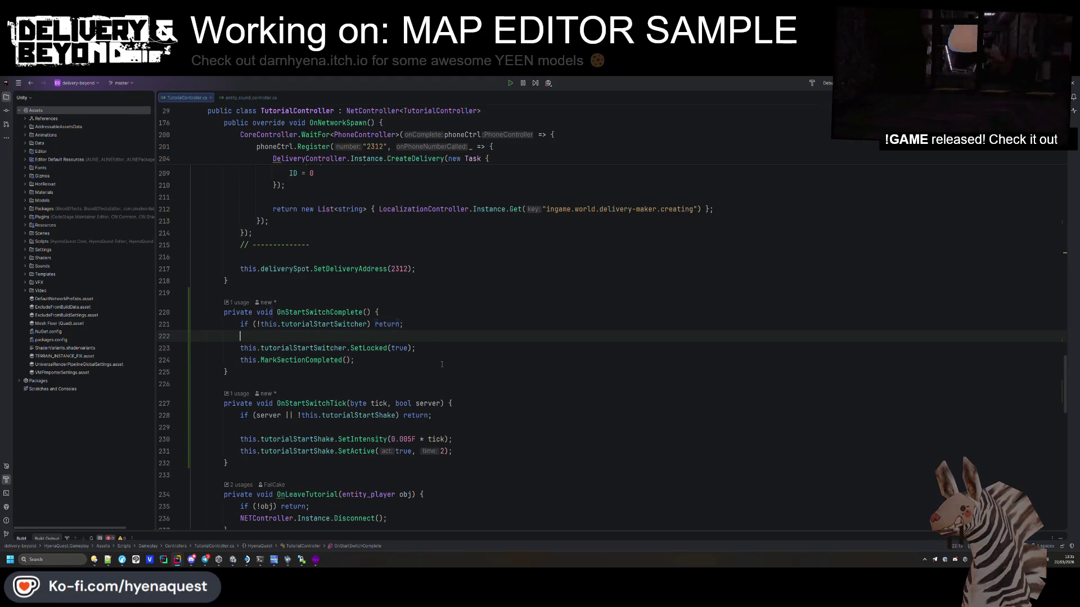
left_click(453, 361)
scroll(453, 365, "up", 2)
key("Down")
scroll(452, 370, "down", 2)
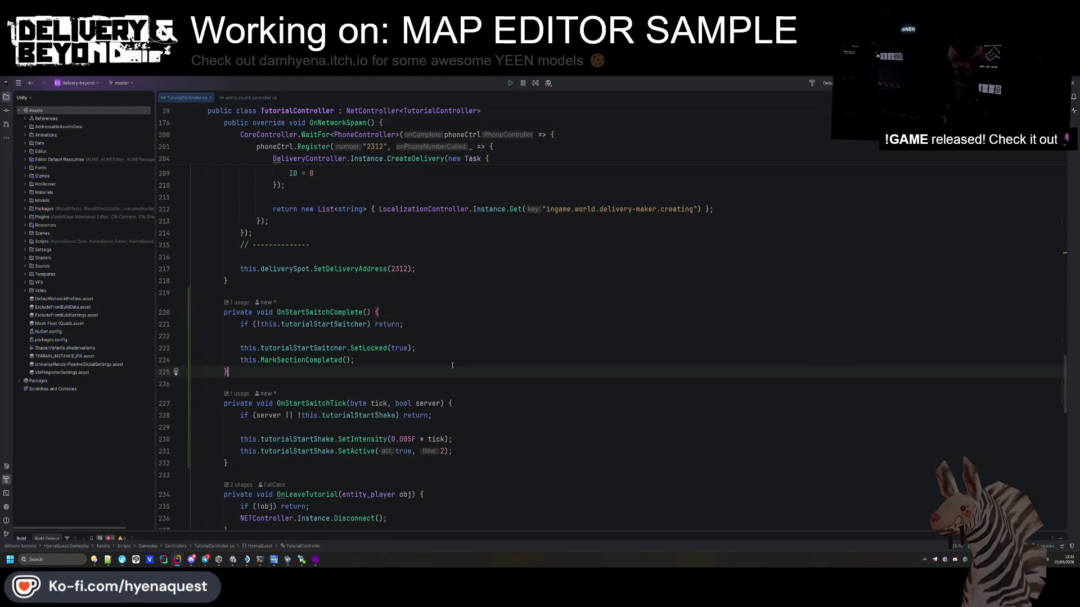
scroll(452, 372, "up", 9)
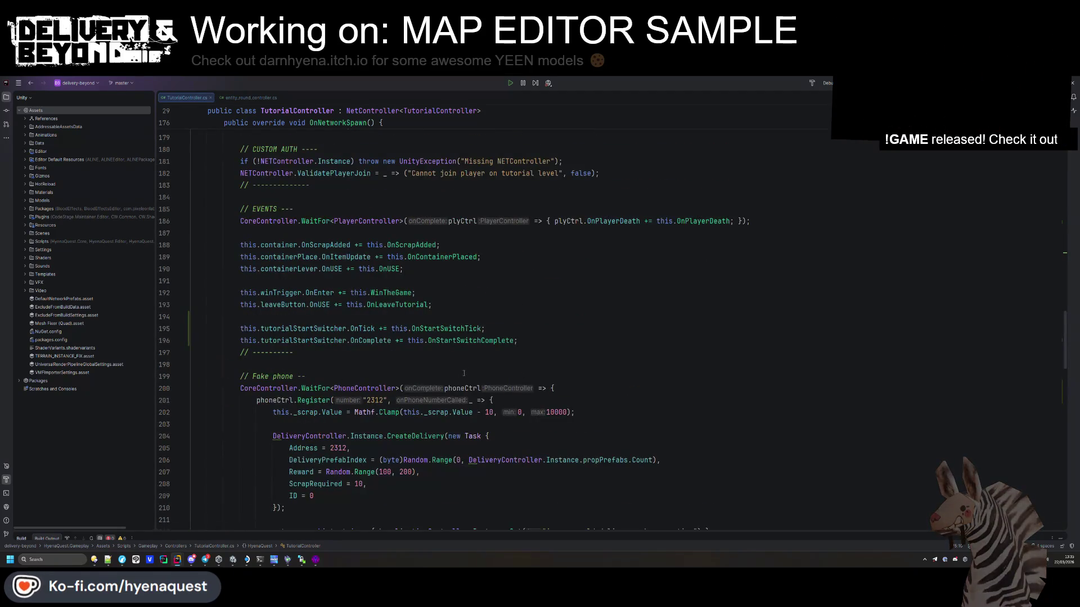
scroll(464, 373, "up", 18)
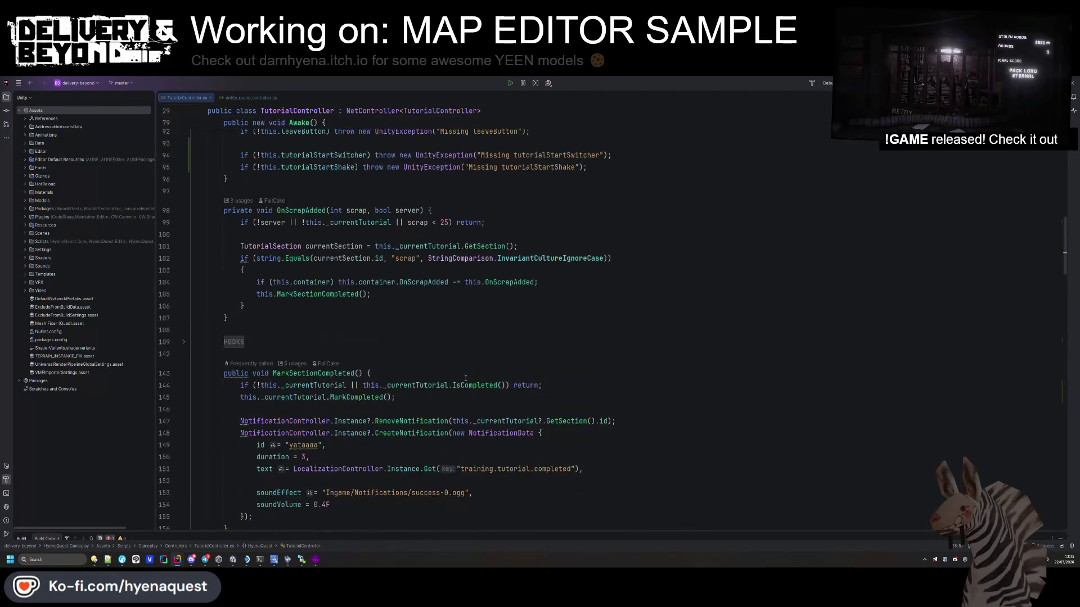
scroll(465, 377, "up", 7)
Step: Add this.tutorialStartSwitcher.SetLocked(false); on line 95 in Awake
left_click(630, 406)
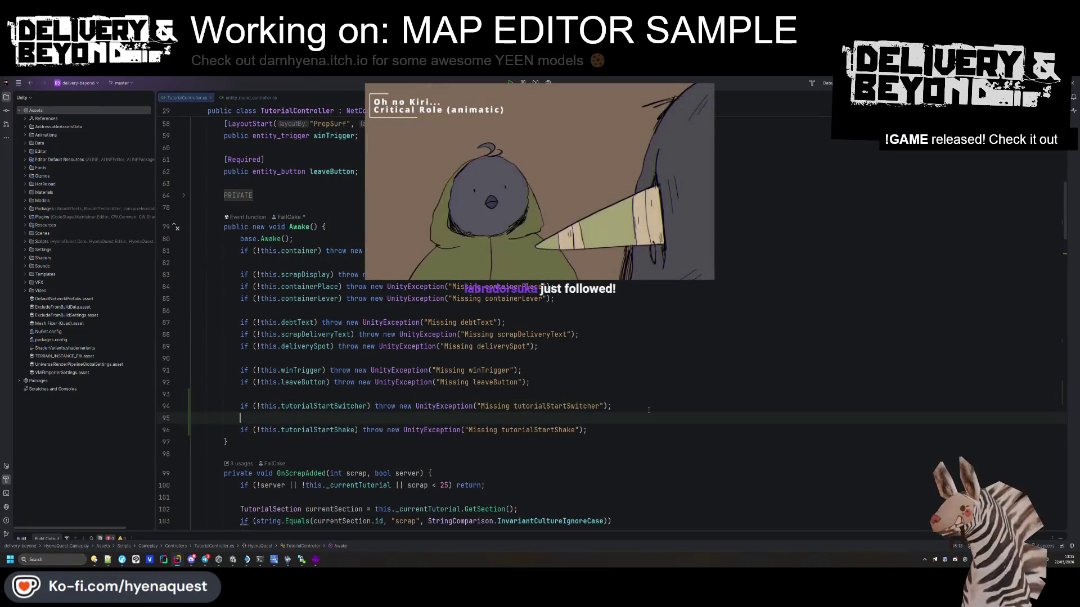
key("Return")
type("this.tu")
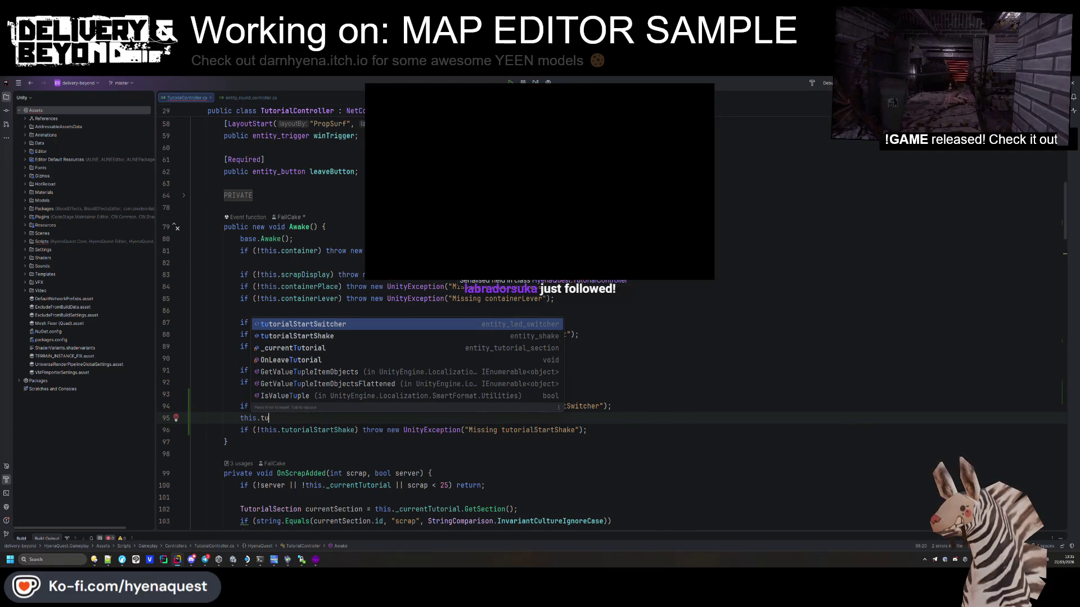
key("Return")
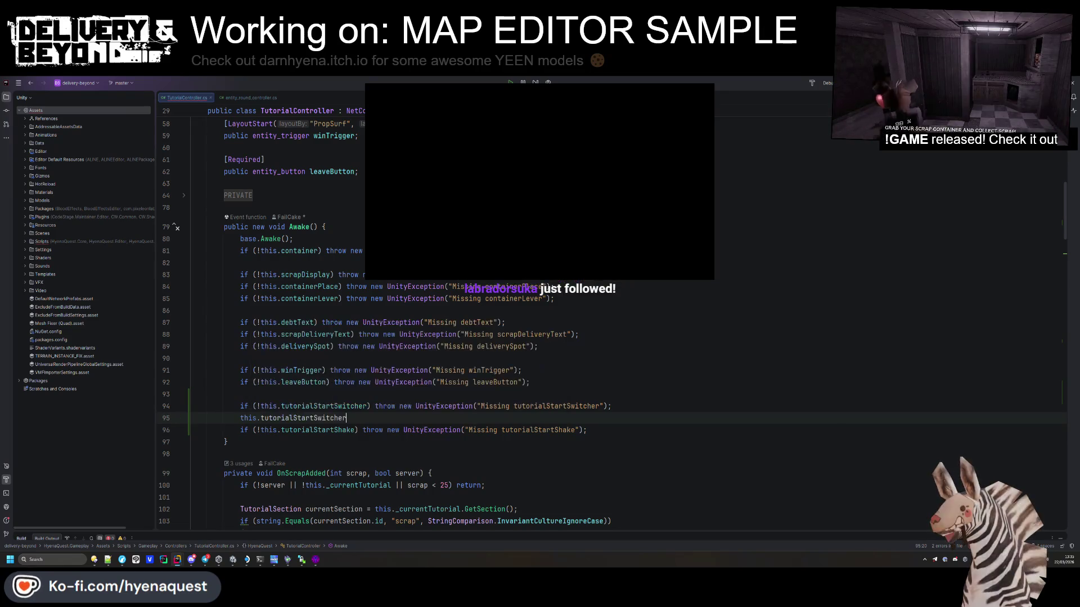
type(".setlo")
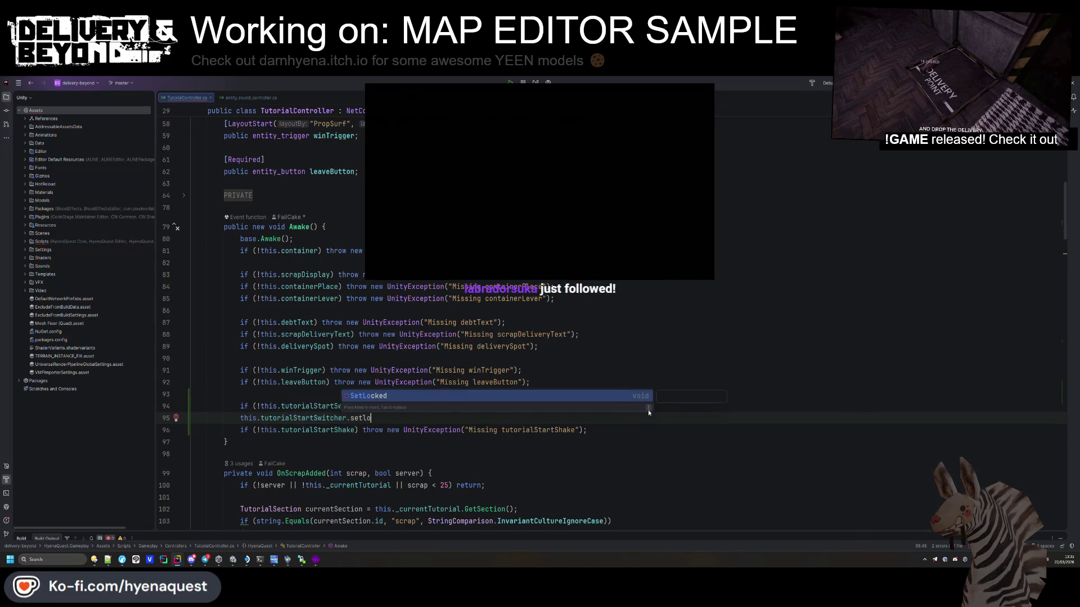
key("Return")
type("false);")
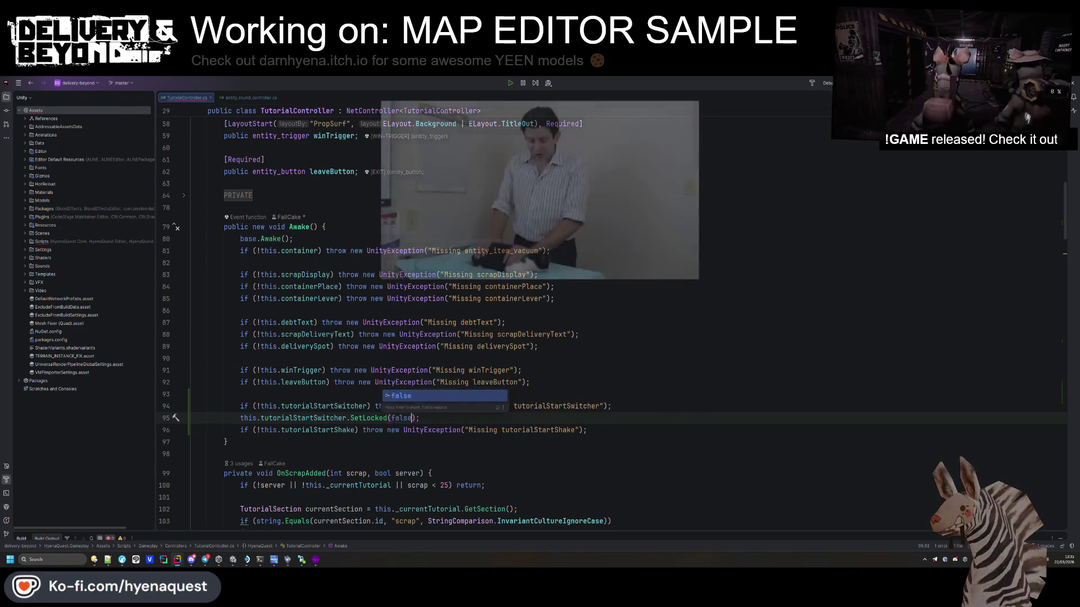
Step: Check entity_round_controller.cs, return to TutorialController.cs, and switch to Unity
scroll(659, 360, "up", 4)
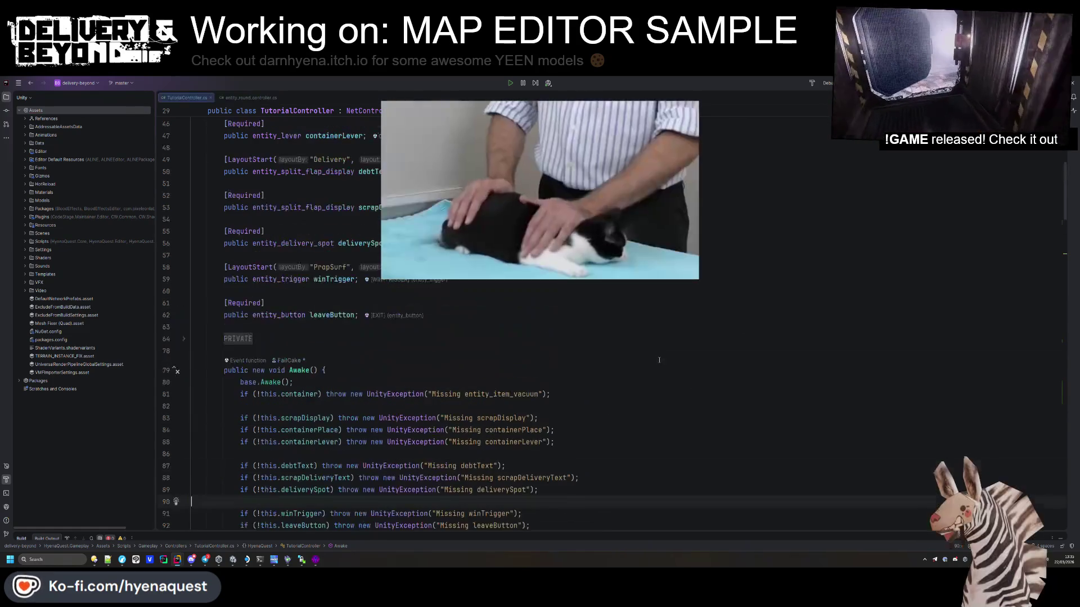
scroll(659, 359, "up", 10)
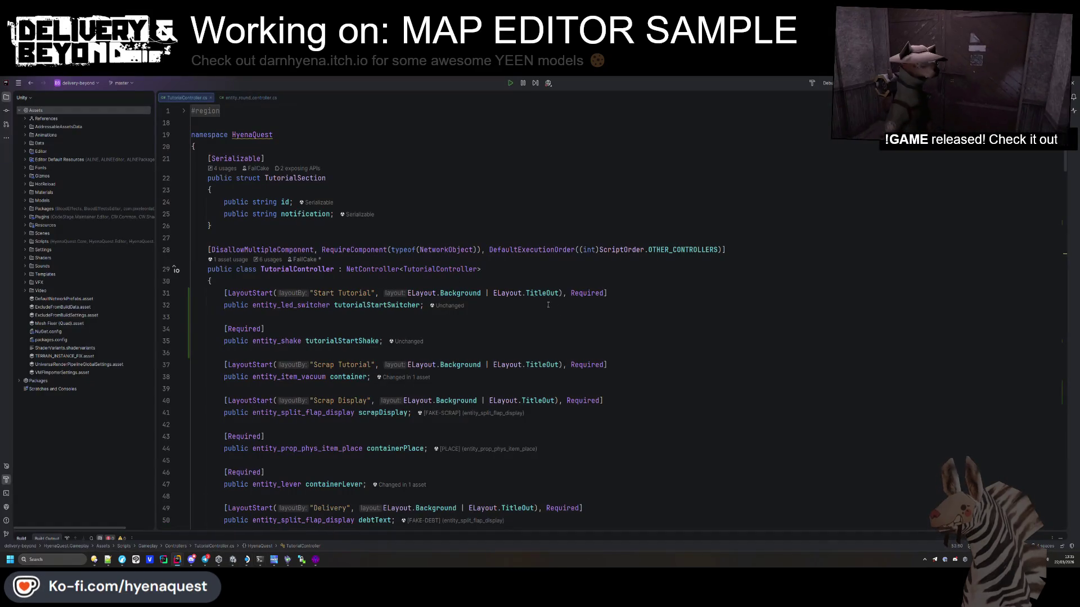
left_click(563, 312)
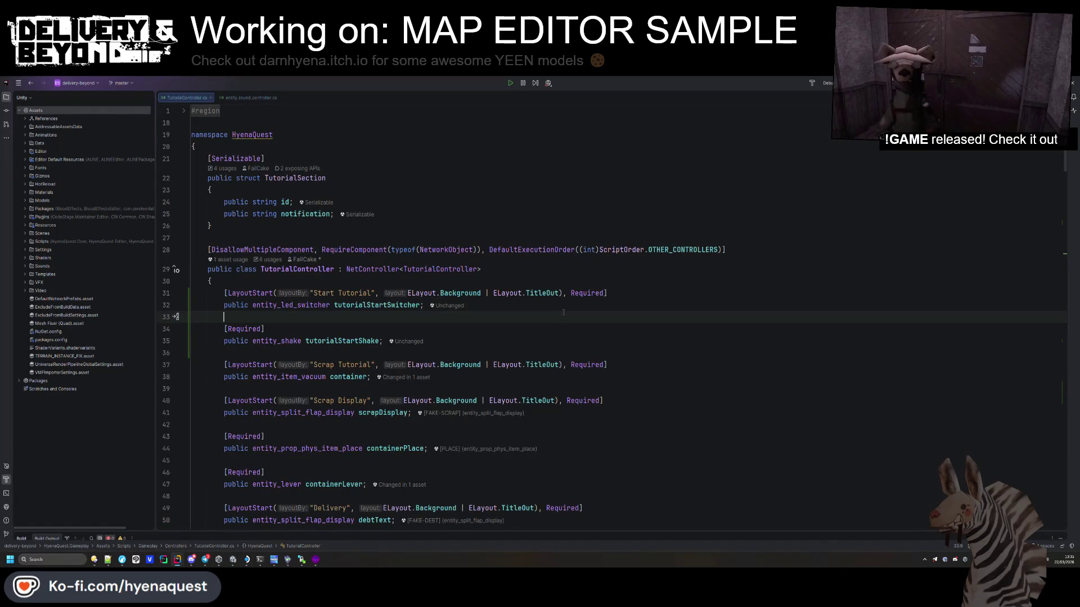
left_click(257, 100)
scroll(498, 341, "up", 10)
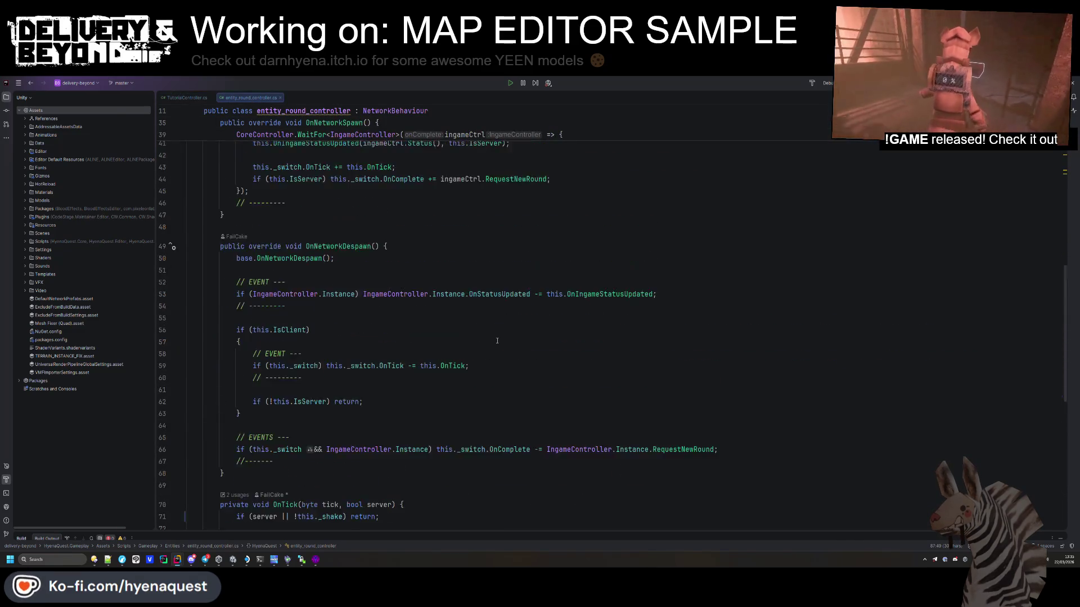
scroll(498, 341, "up", 9)
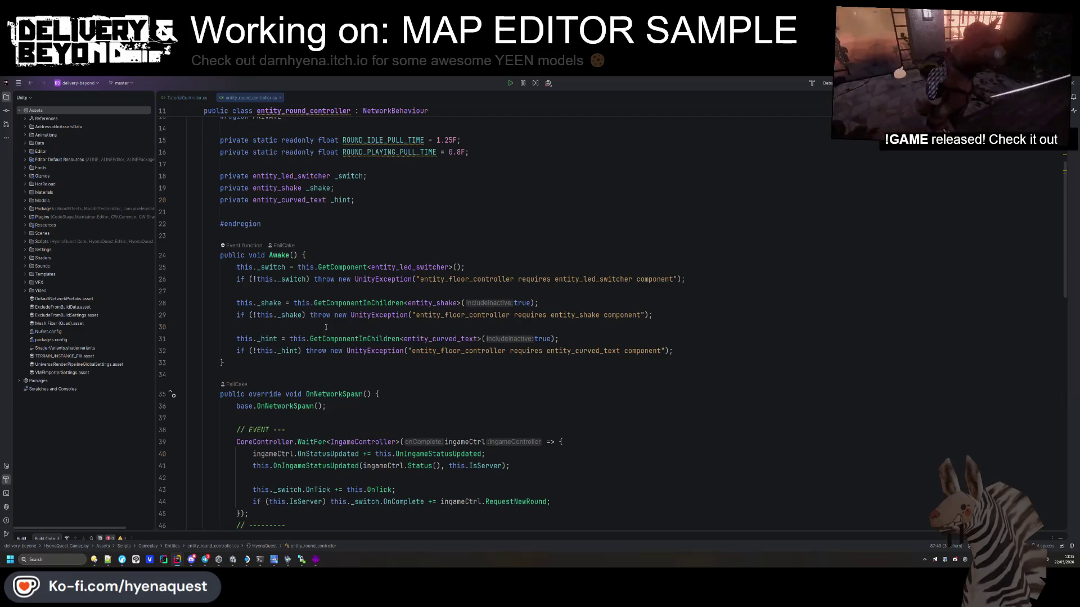
left_click(191, 97)
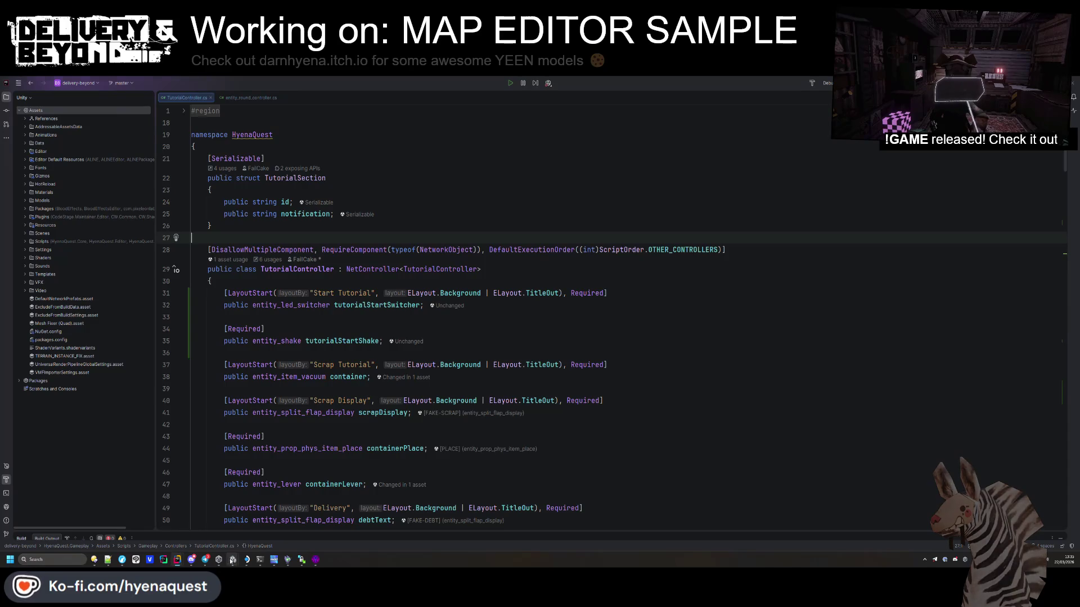
mouse_move(233, 560)
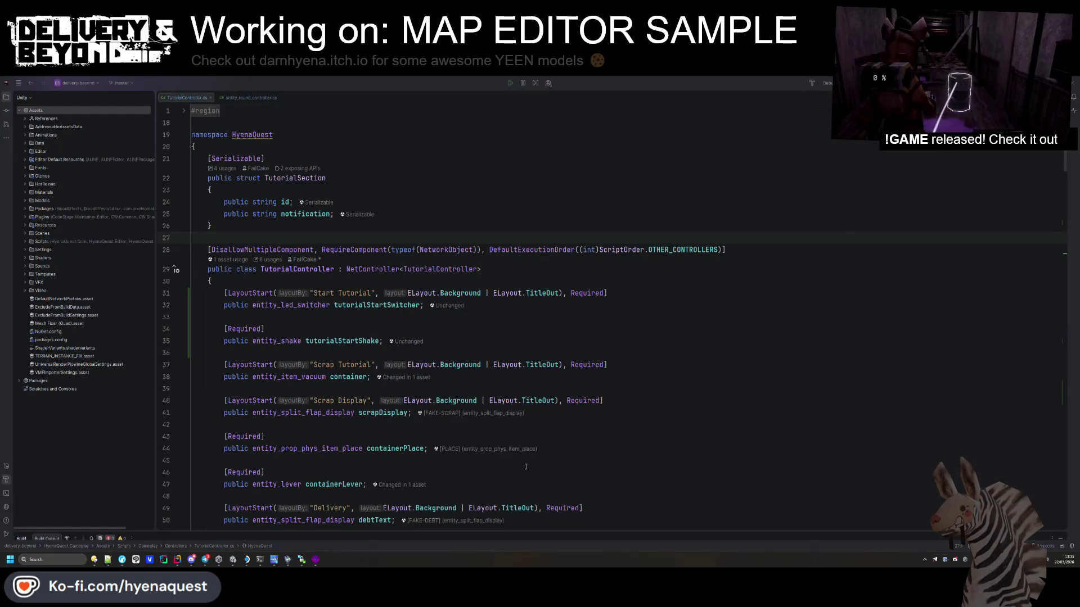
key("alt+Tab")
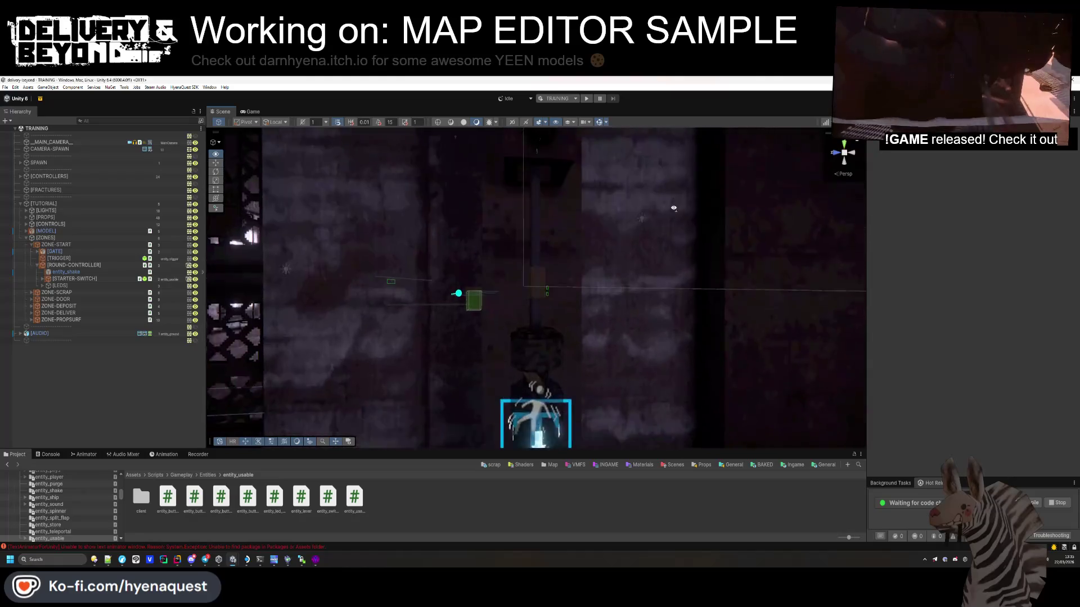
Step: Orbit to the cage wall's starter switch, pick its string pull, then select ROUND-CONTROLLER
left_click_drag(669, 163, 563, 225)
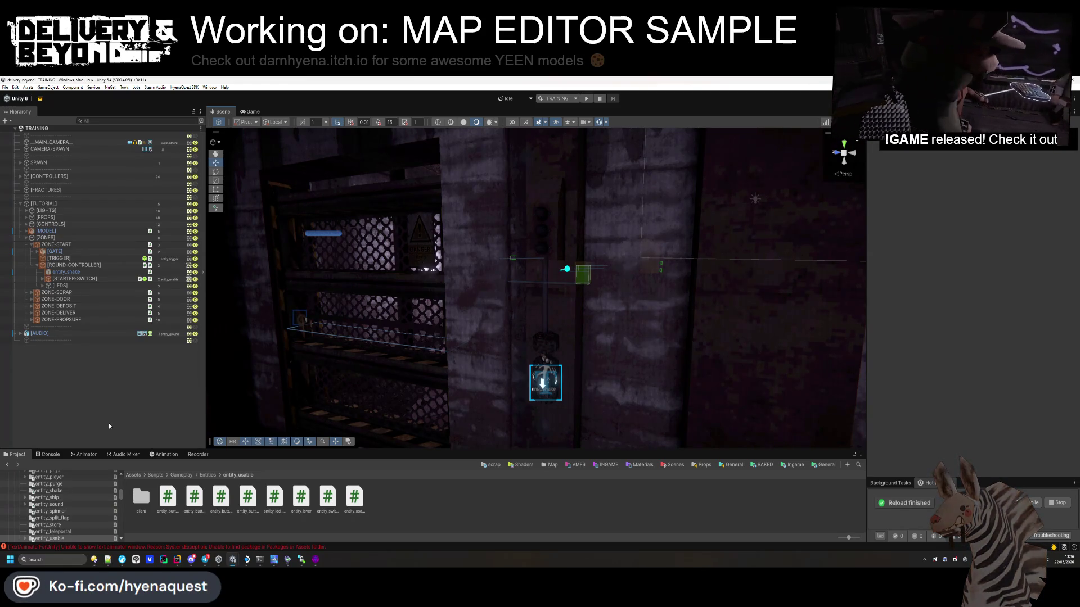
left_click_drag(591, 284, 607, 275)
left_click(526, 366)
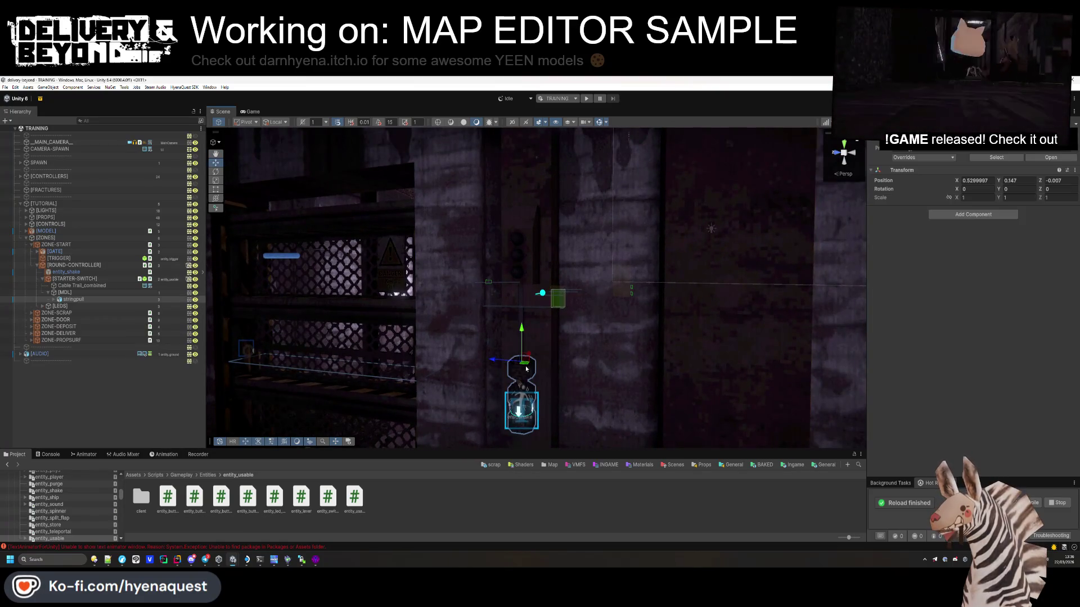
left_click_drag(542, 343, 565, 326)
left_click(79, 264)
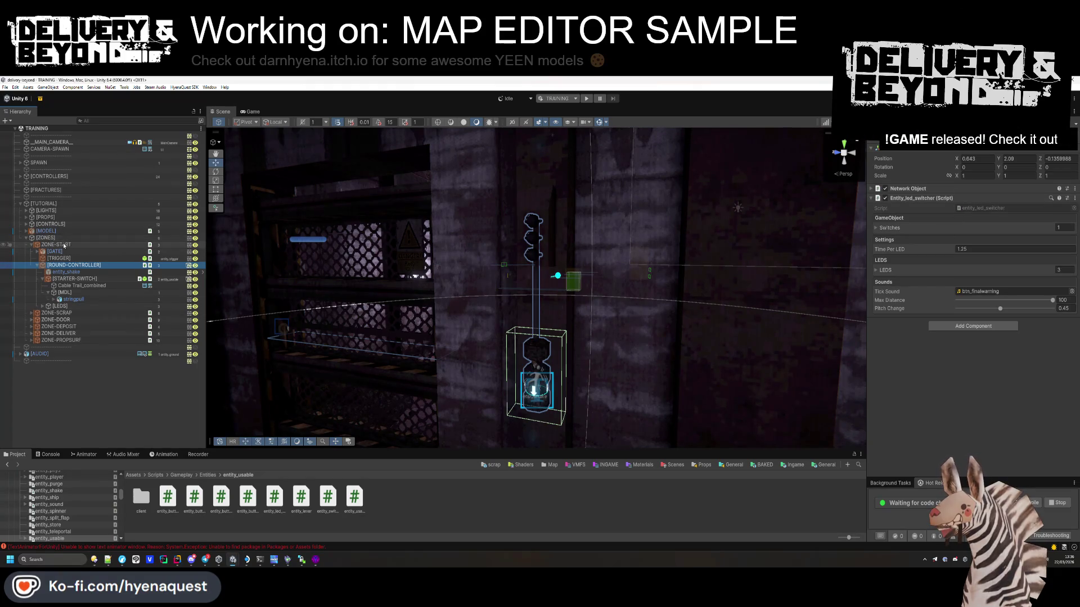
Step: Select TutorialController under [CONTROLLERS] and assign ROUND-CONTROLLER as its Tutorial Start Switcher
left_click(22, 177)
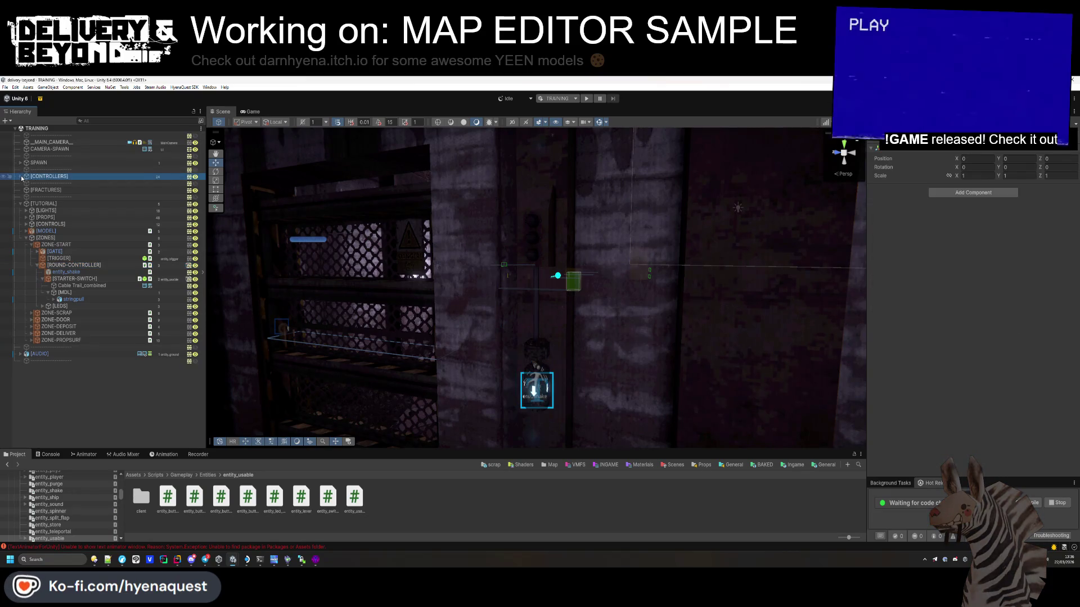
left_click(21, 176)
left_click(84, 198)
scroll(89, 336, "down", 5)
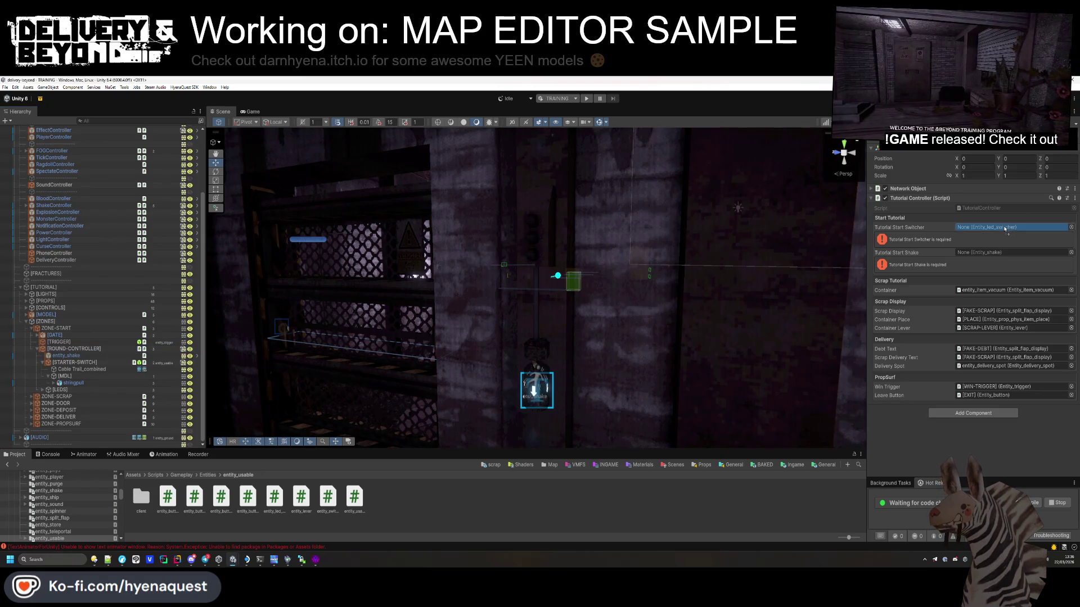
left_click_drag(1005, 228, 1013, 236)
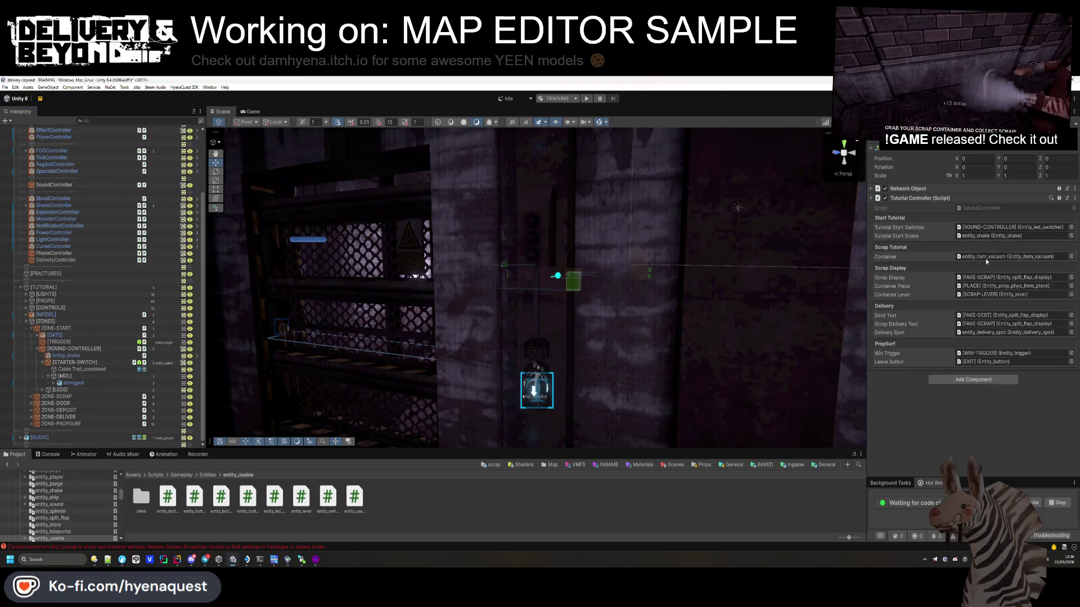
Step: Inspect ROUND-CONTROLLER's LED switcher and ZONE-START's Notification text
left_click(32, 329)
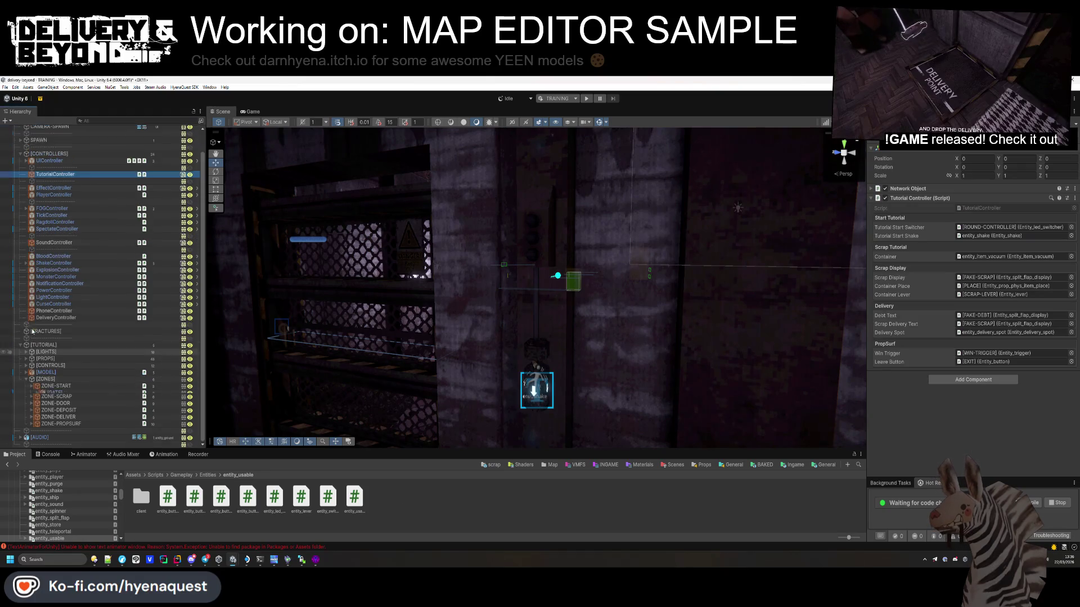
left_click(32, 391)
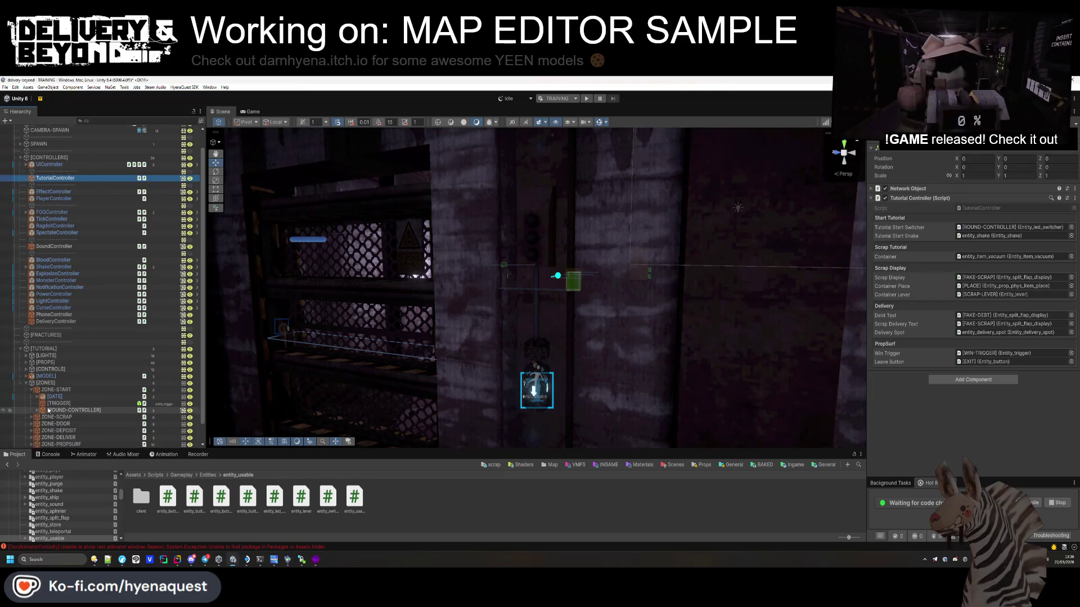
left_click(49, 410)
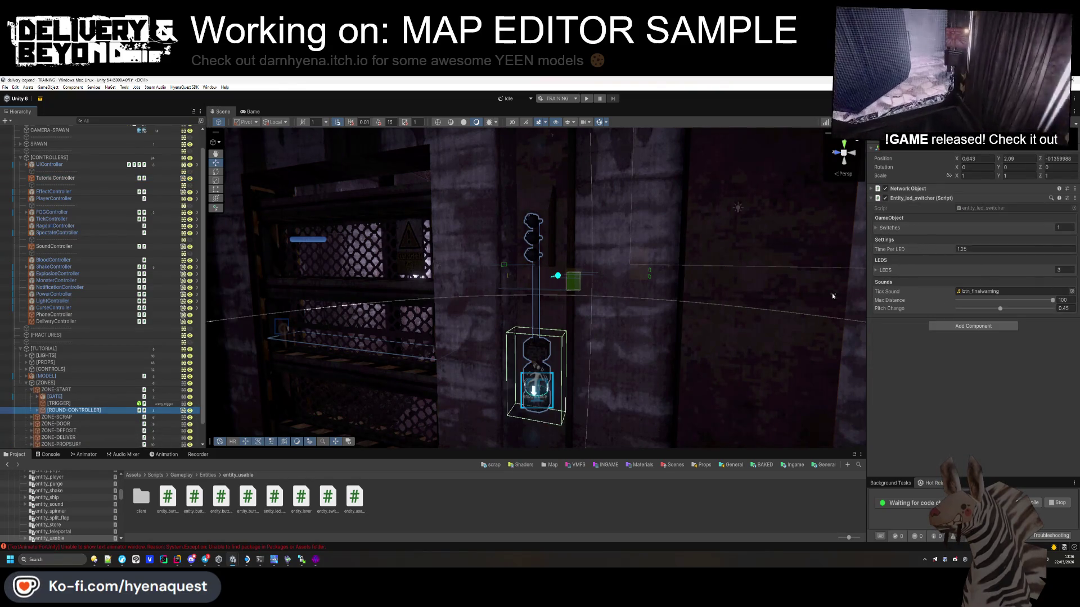
key("Left")
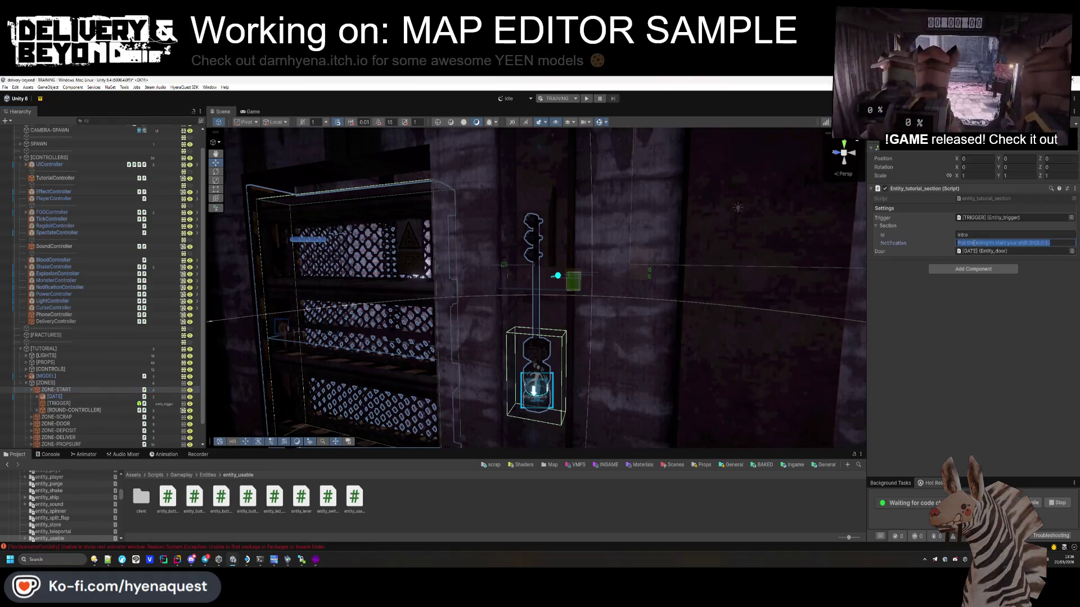
left_click(984, 243)
left_click(326, 537)
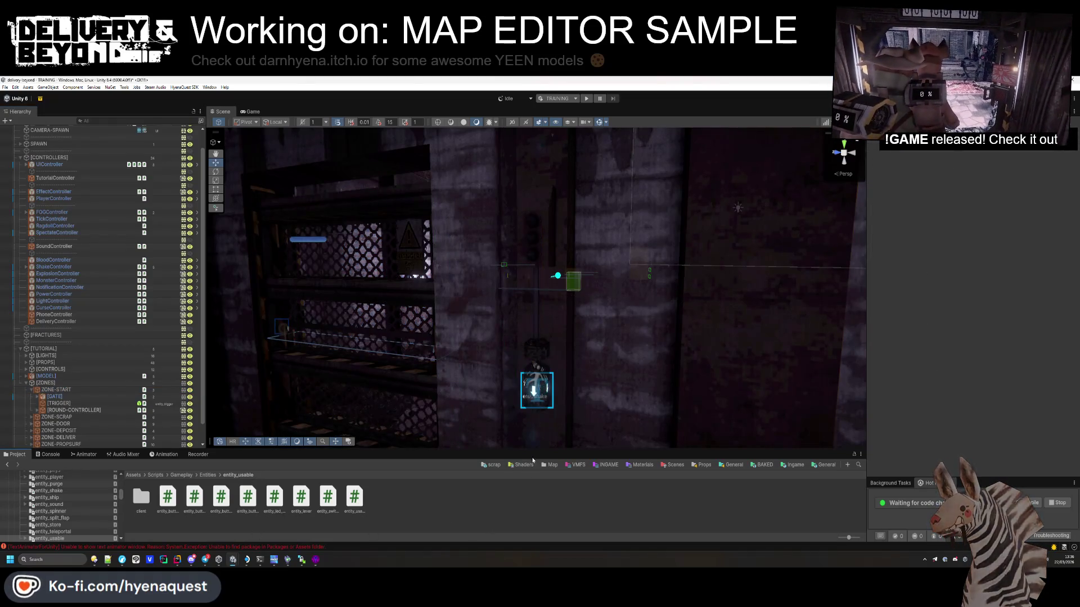
Step: Go to Assets > Data > Localization and open LOCALE-STRING in the Table Editor
left_click_drag(326, 450, 326, 392)
left_click(134, 416)
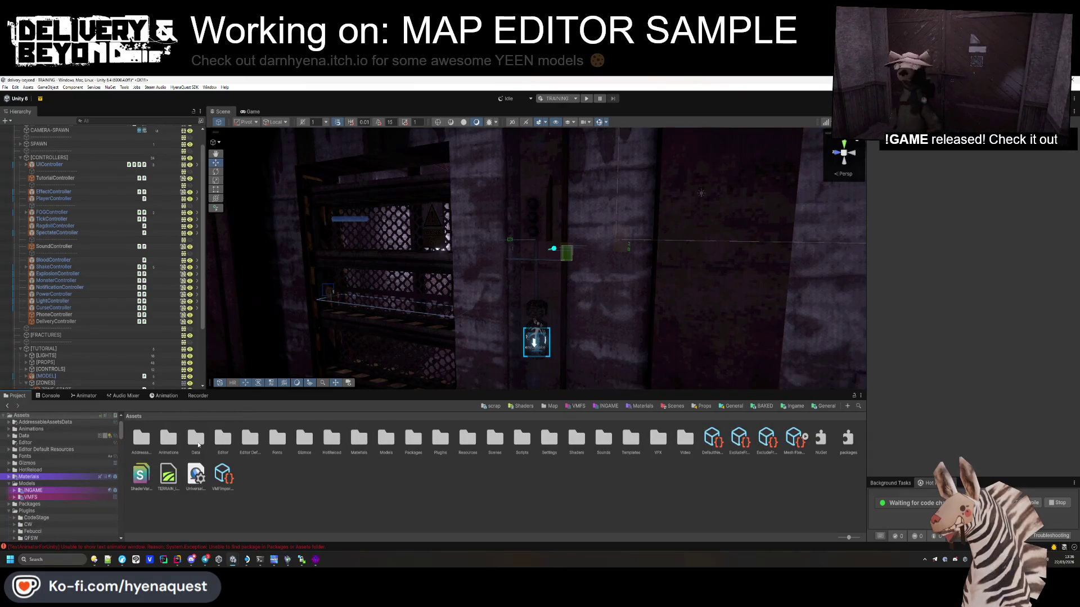
double_click(196, 439)
double_click(258, 437)
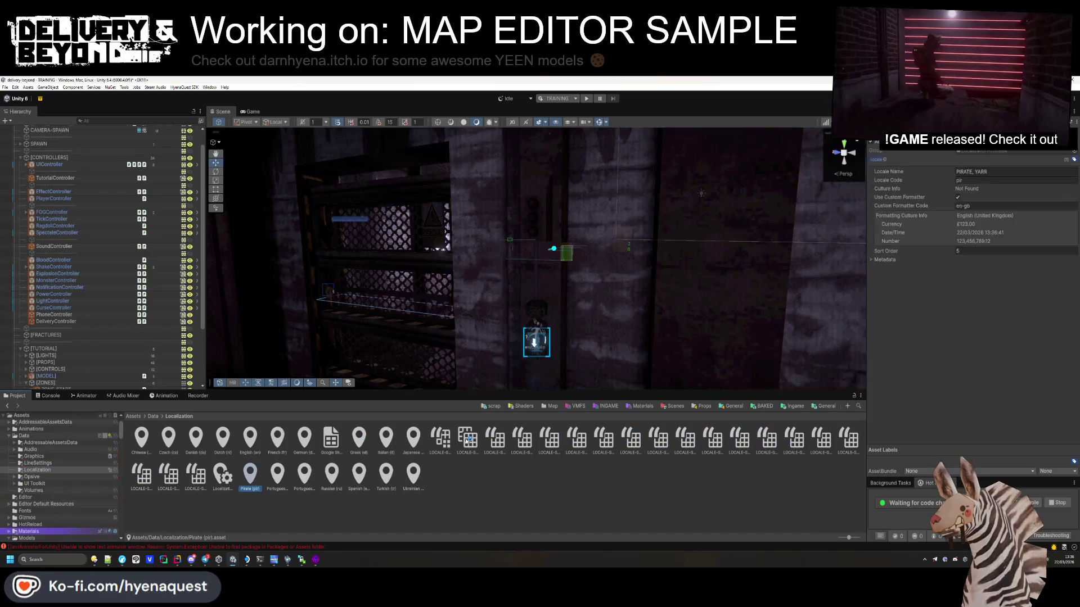
left_click(467, 440)
key("Right")
key("Right")
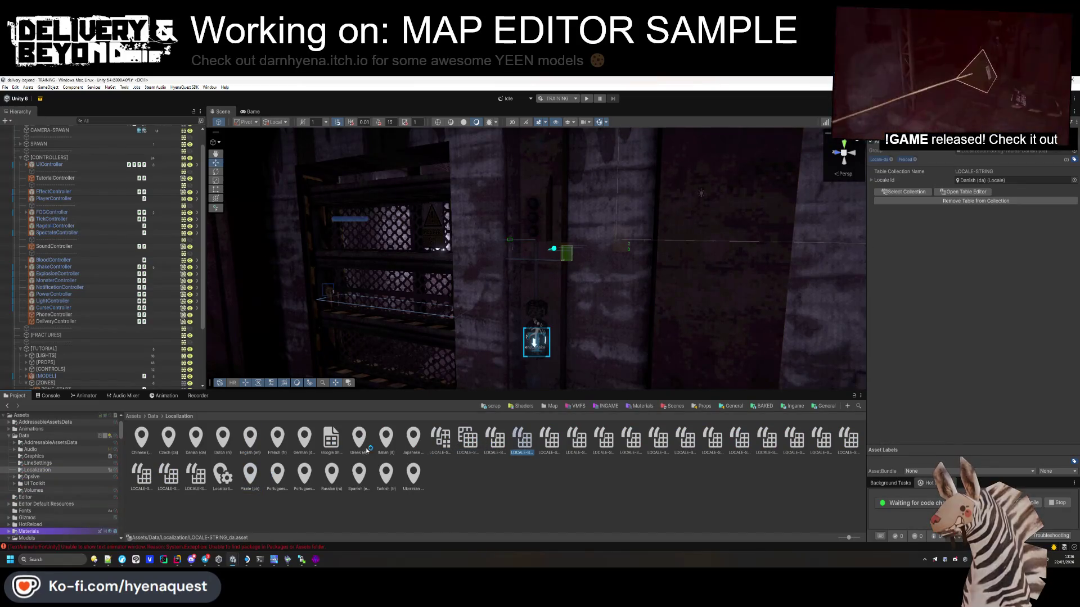
key("Left")
key("Left")
key("Left")
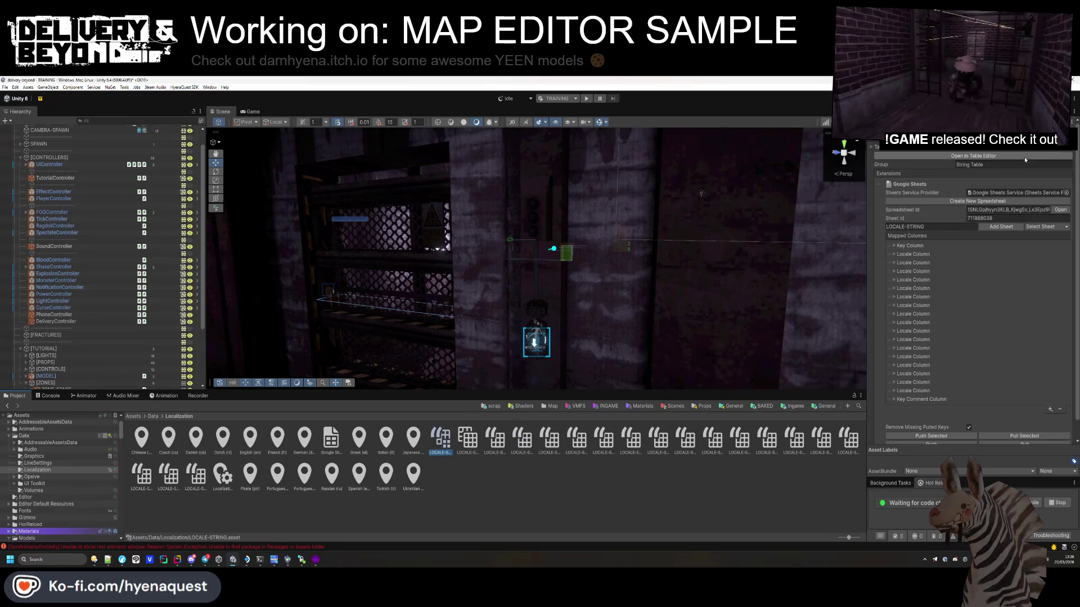
left_click(1025, 157)
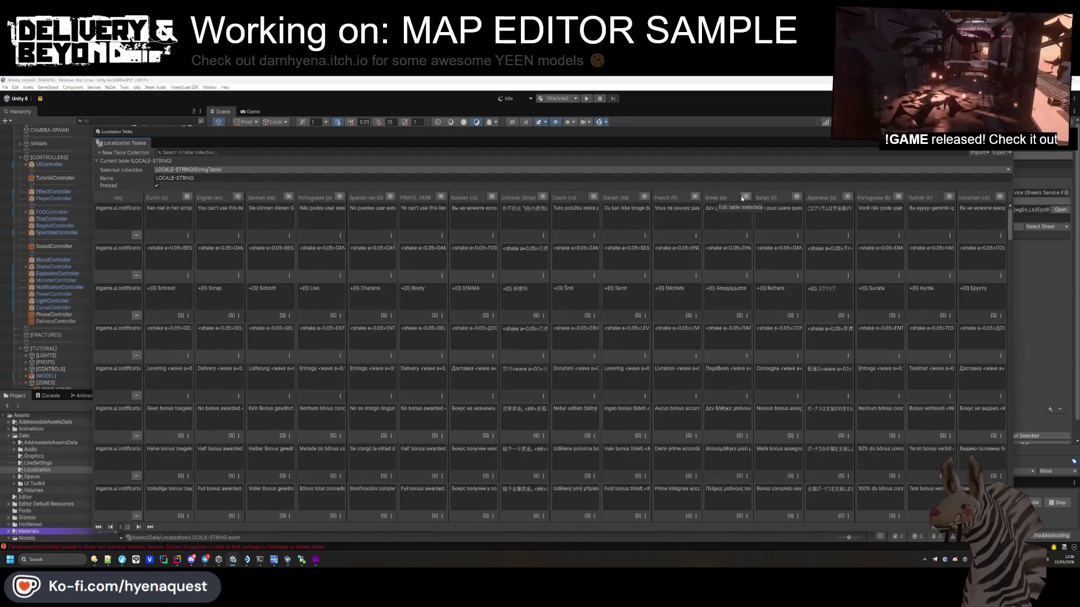
Step: Filter the localization table on 'tutorial' and check the end of the TODO notes
mouse_move(703, 136)
left_mouse_down()
mouse_move(717, 114)
mouse_move(708, 112)
left_mouse_up()
type("tutorial")
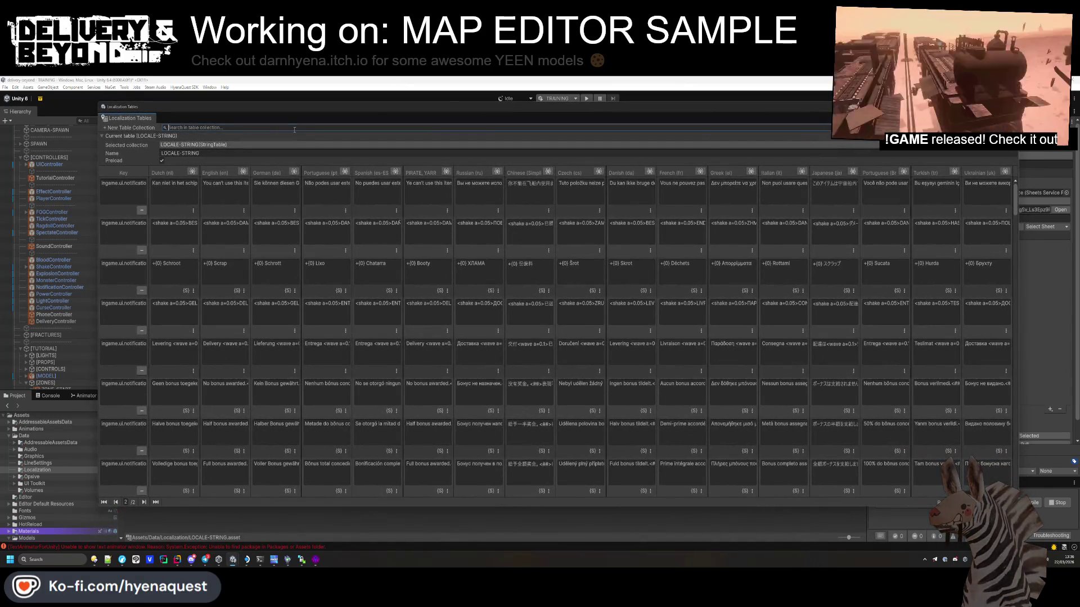
key("alt+Tab")
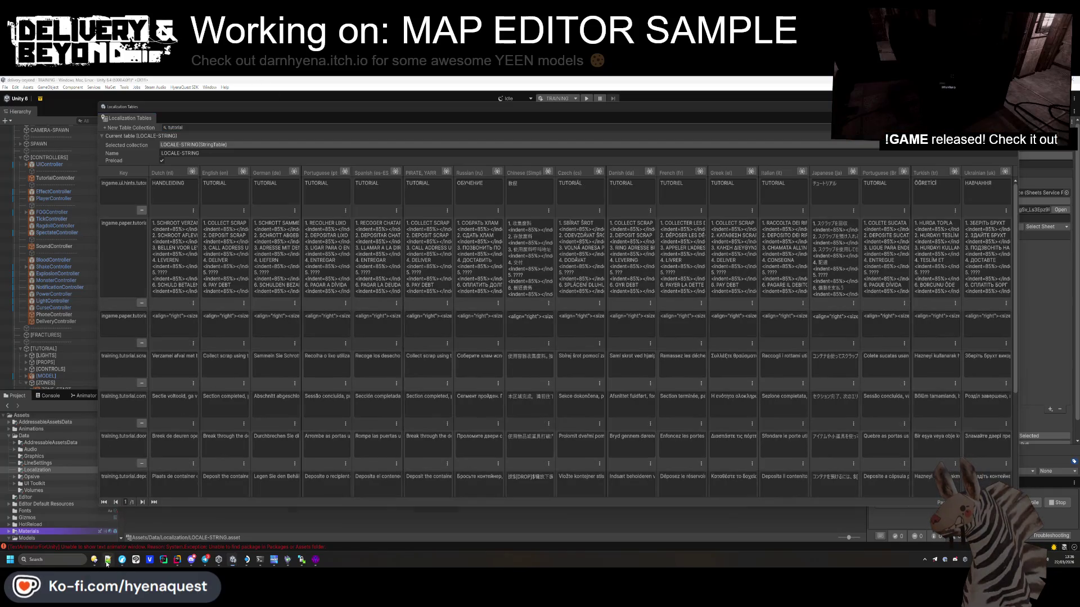
left_click(415, 306)
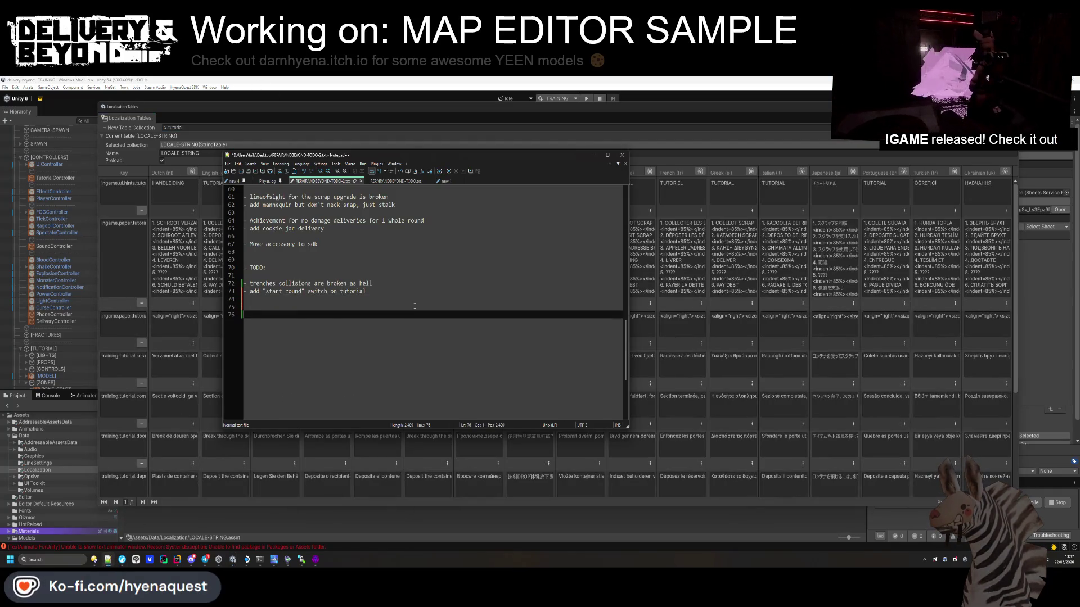
left_click(124, 316)
Step: Review the tutorial entries, clear the 'tutorial' filter, and scroll to the table's last rows
scroll(124, 316, "down", 1)
scroll(131, 462, "down", 5)
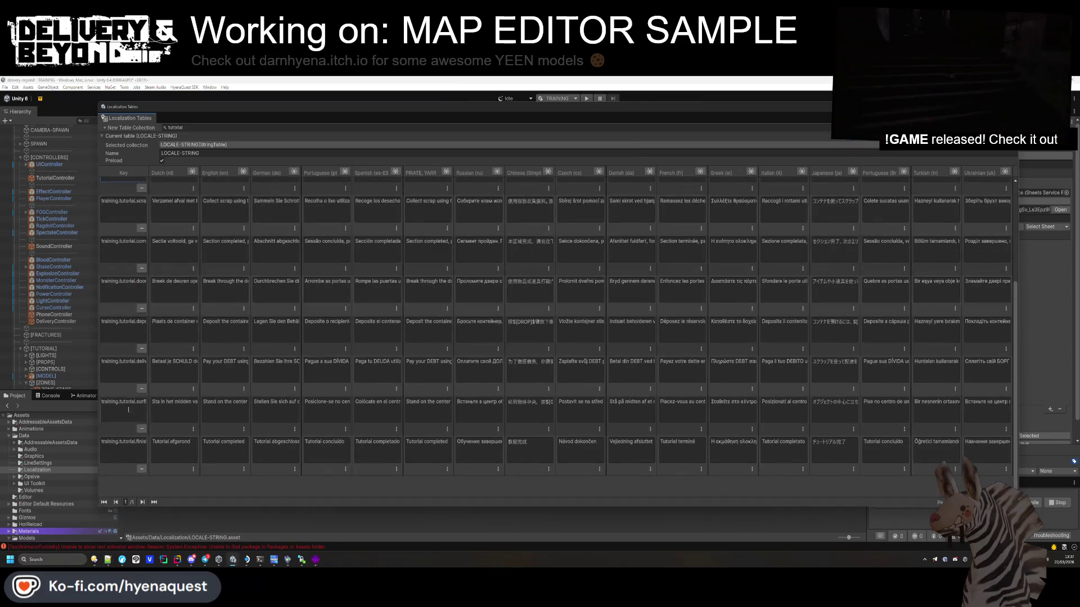
left_click(131, 462)
key("Up")
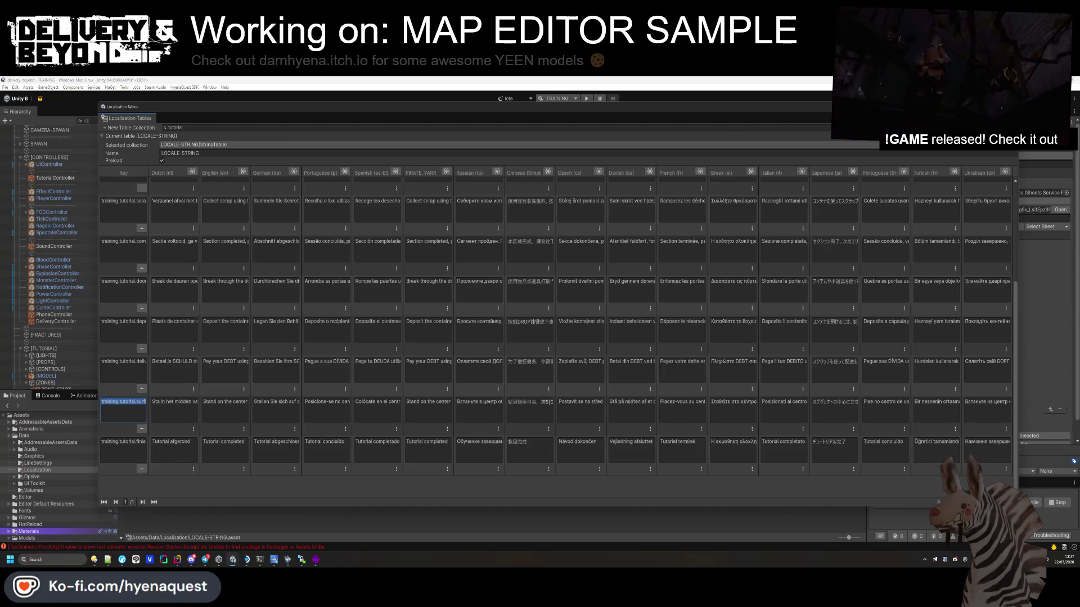
left_click(697, 256)
key("Escape")
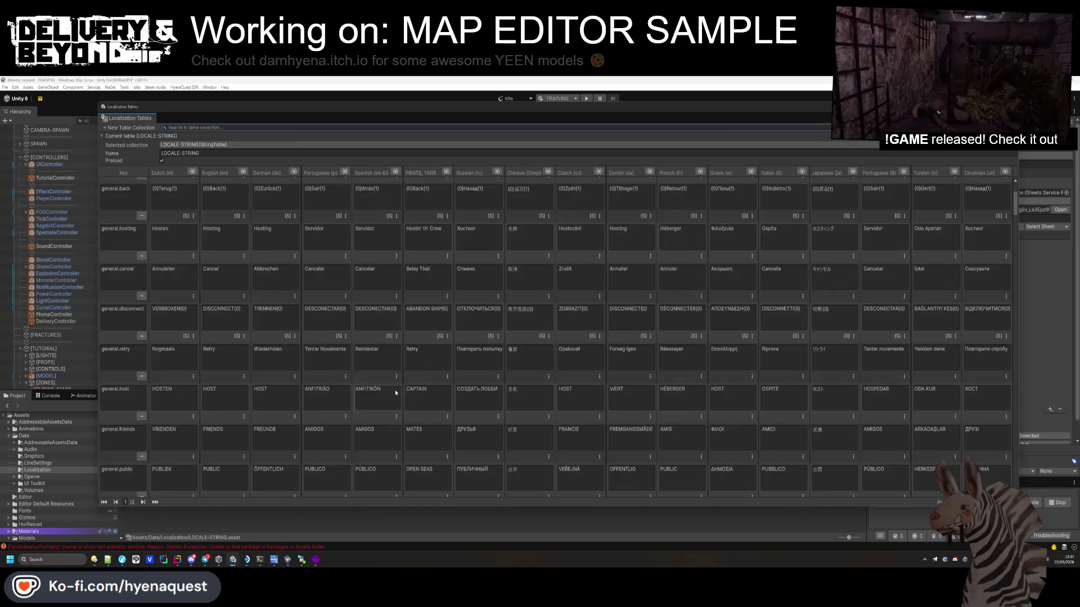
left_click(154, 502)
scroll(179, 434, "down", 10)
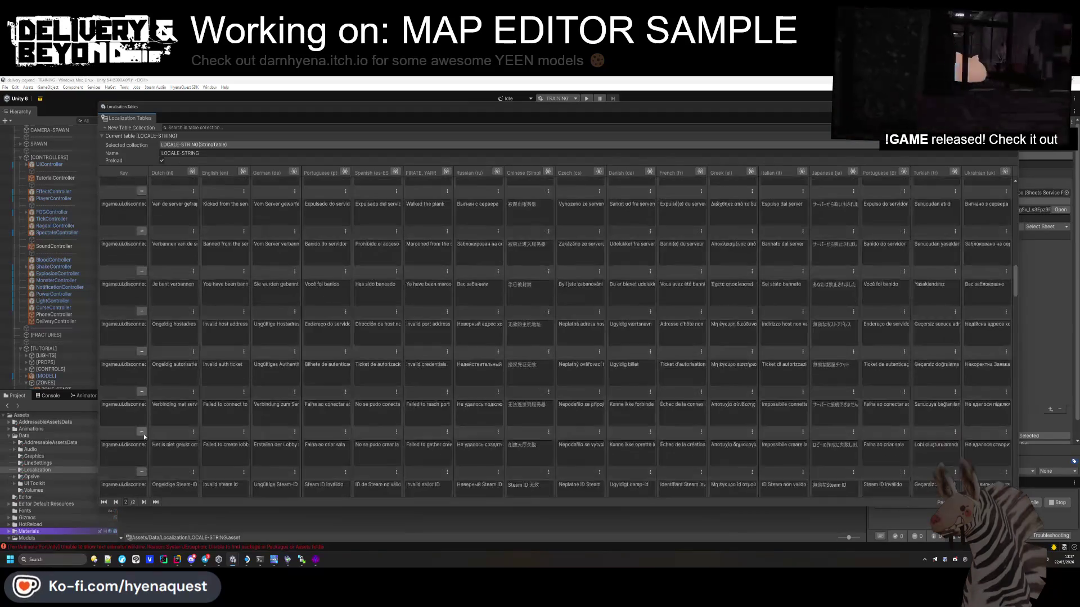
scroll(175, 422, "down", 5)
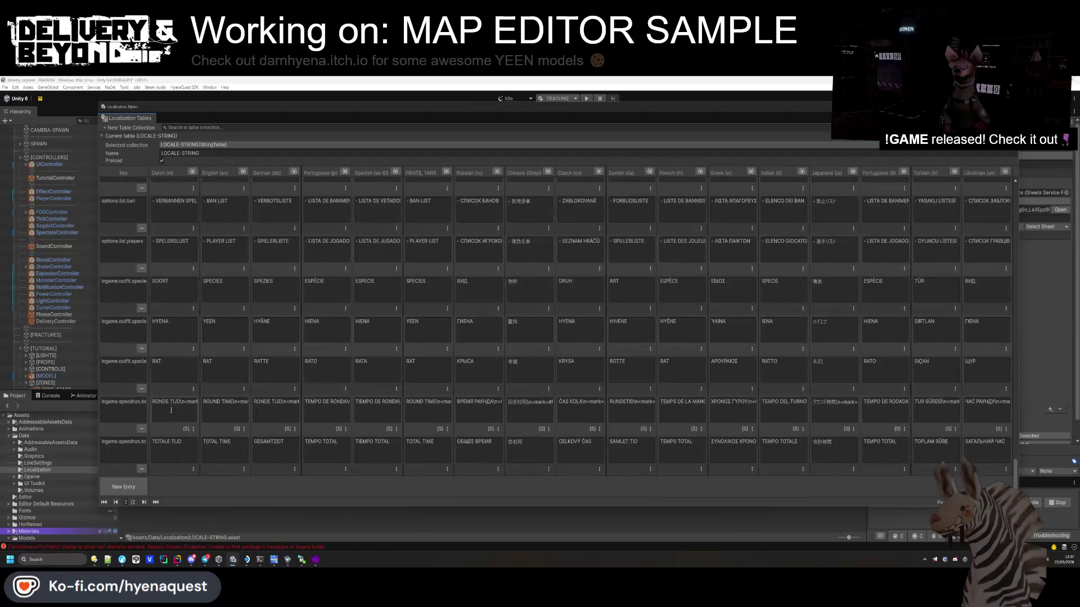
Step: Add a new localization entry with the key training.tutorial.start-switch
left_click(131, 481)
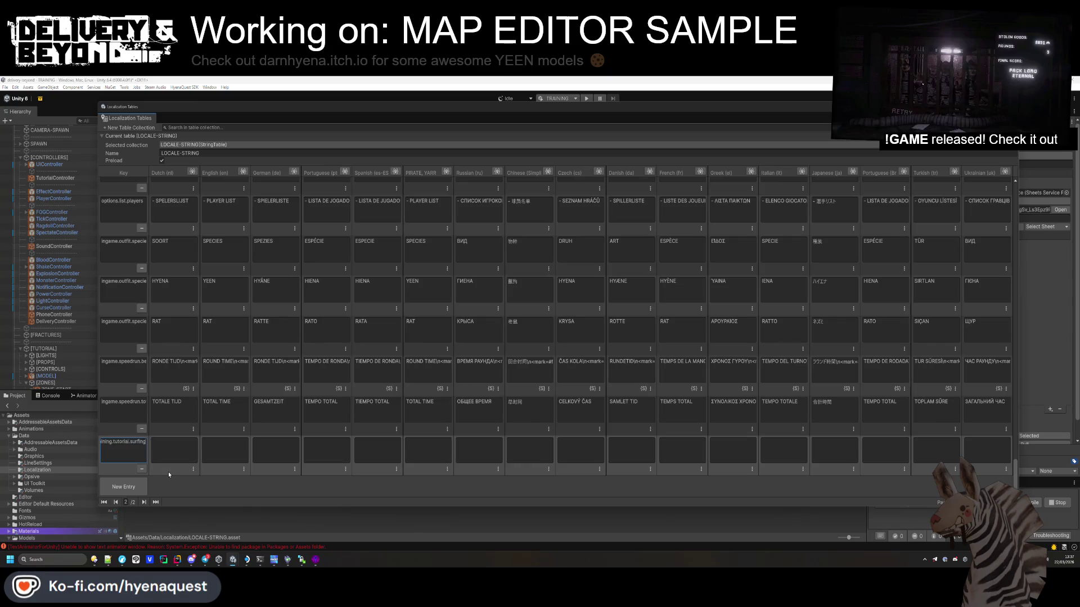
key("BackSpace")
key("BackSpace")
key("BackSpace")
type("start")
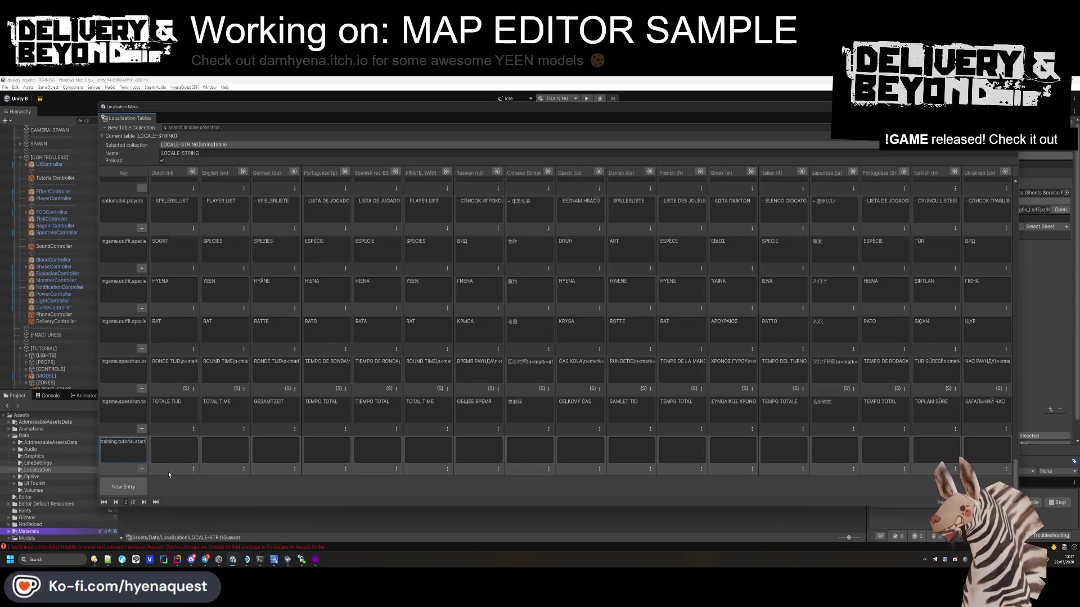
type("-")
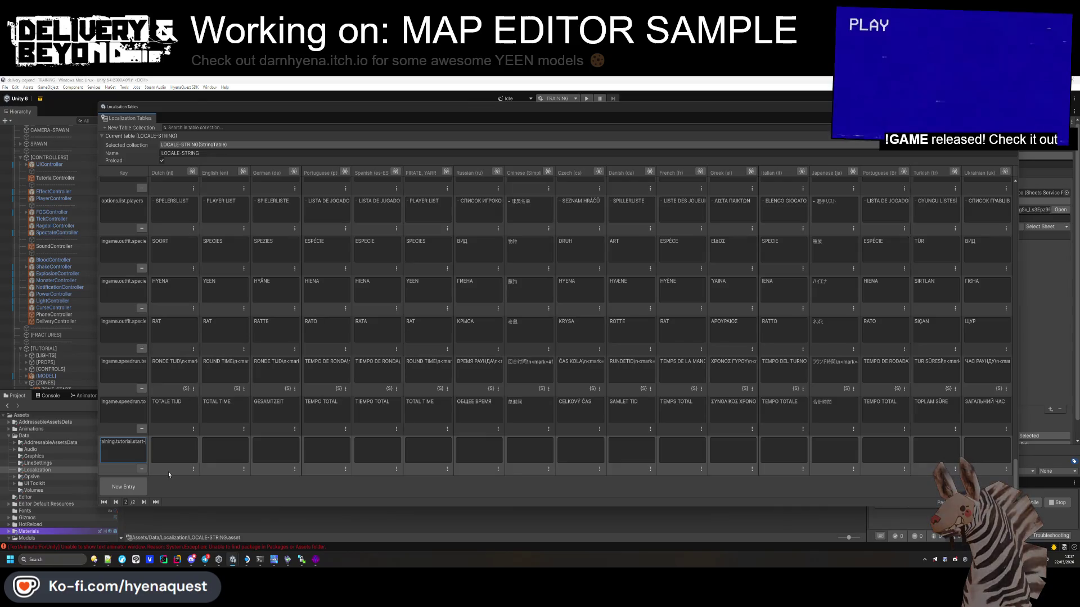
type("switch")
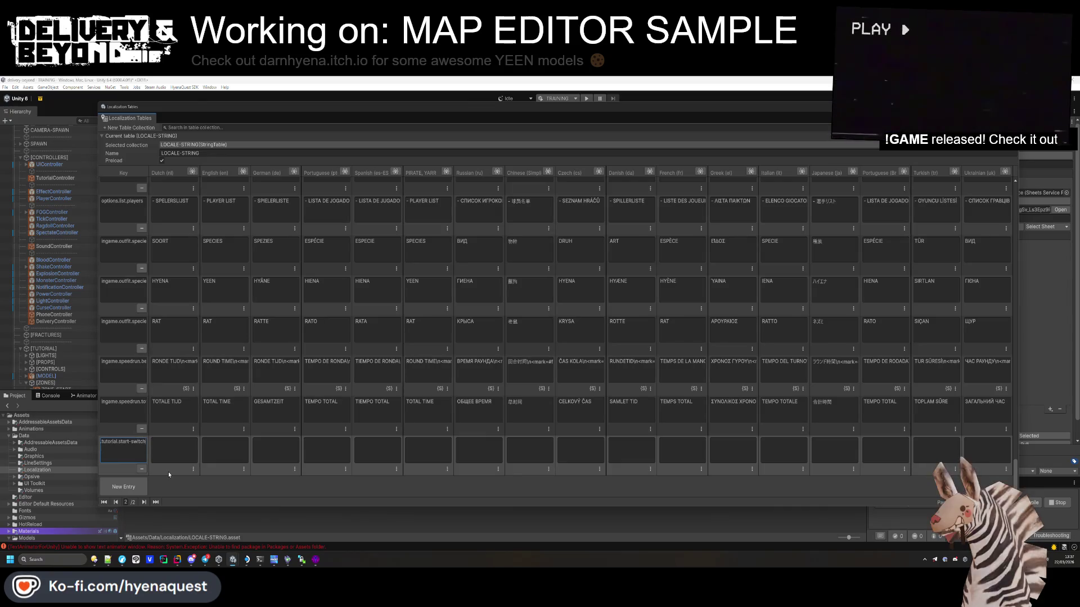
key("Return")
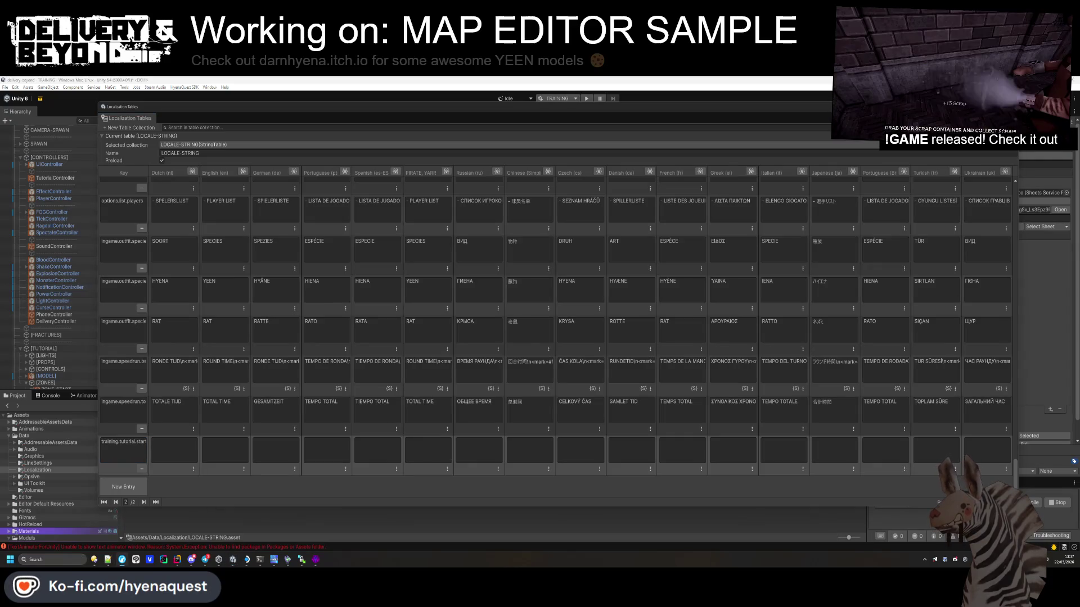
Step: Make it a smart string with English text 'Pull the string to start your shift (HOLD E)' and filter by 'tutorial'
left_click(181, 457)
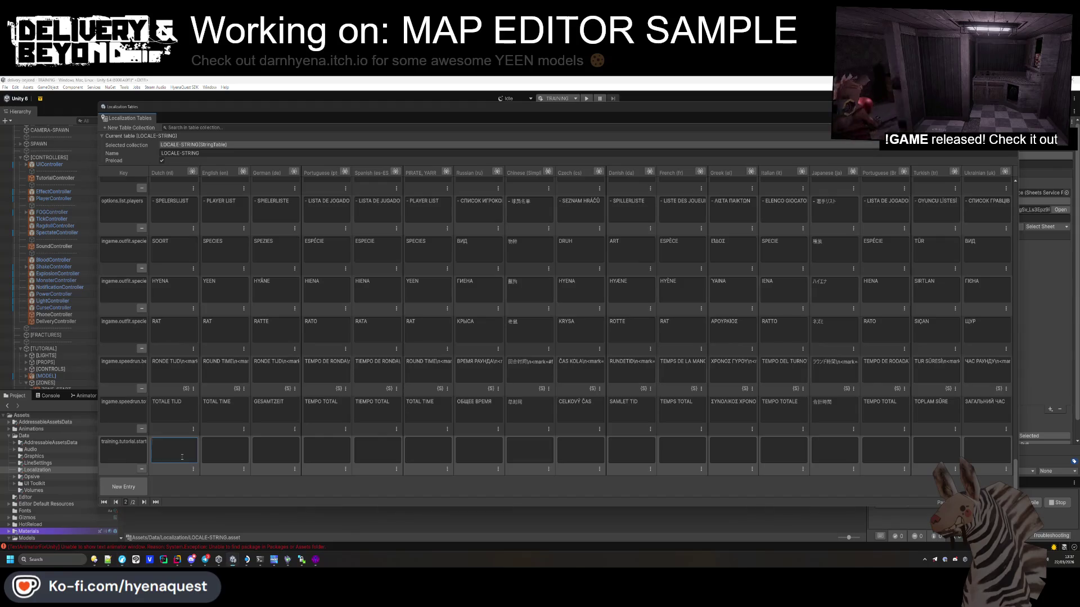
key("alt+Tab")
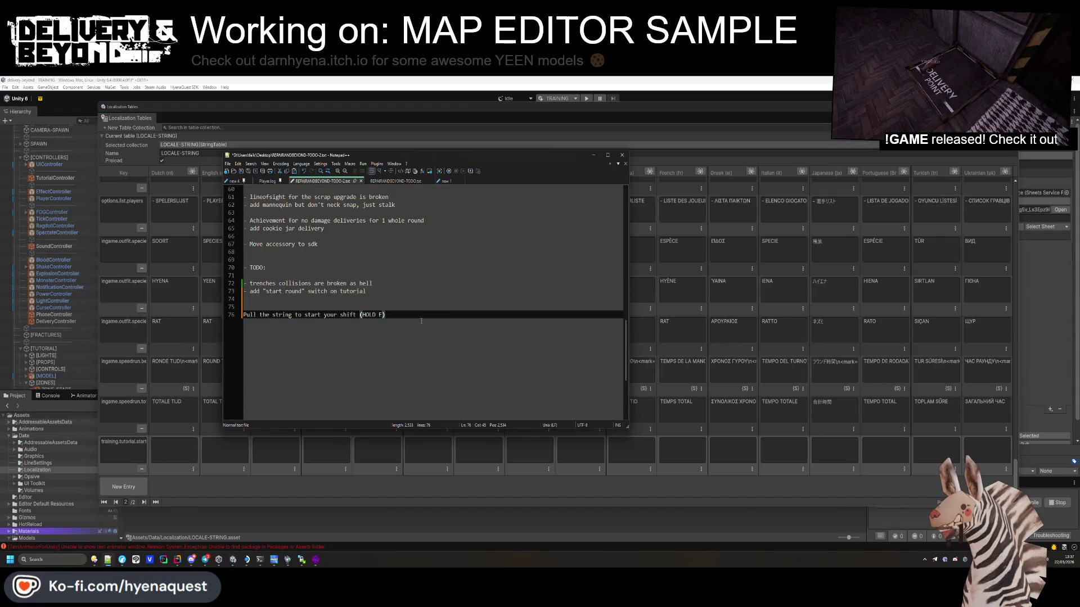
left_click(231, 448)
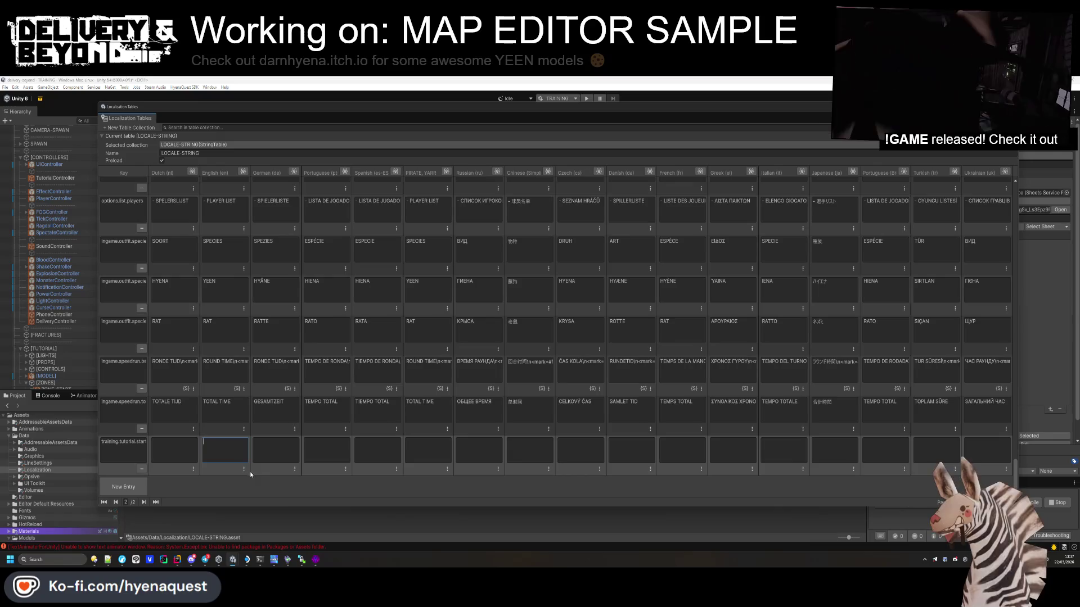
left_click(244, 469)
left_click(269, 500)
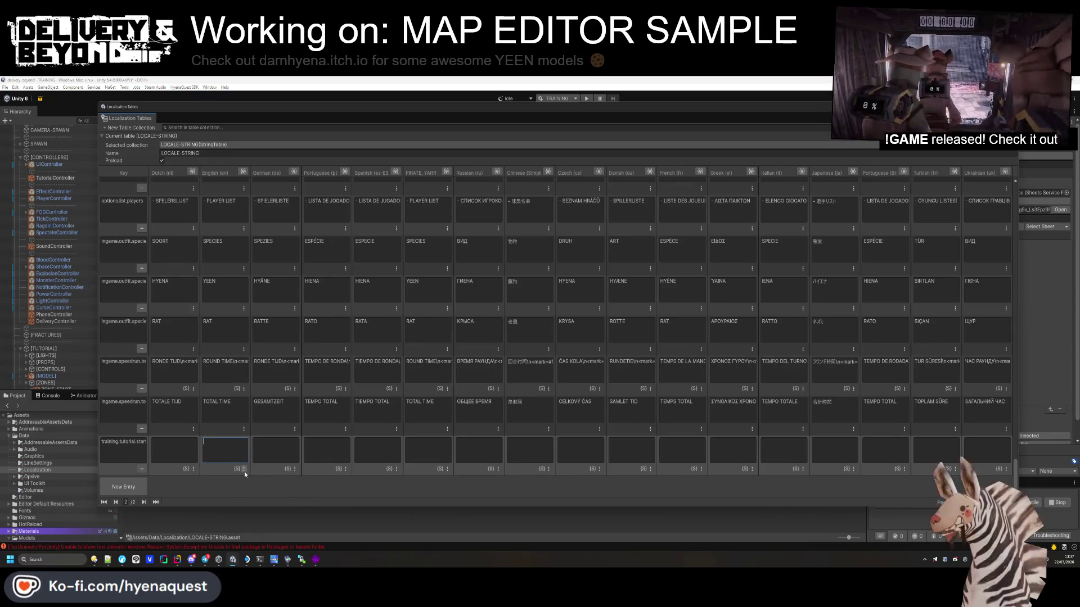
key("ctrl+v")
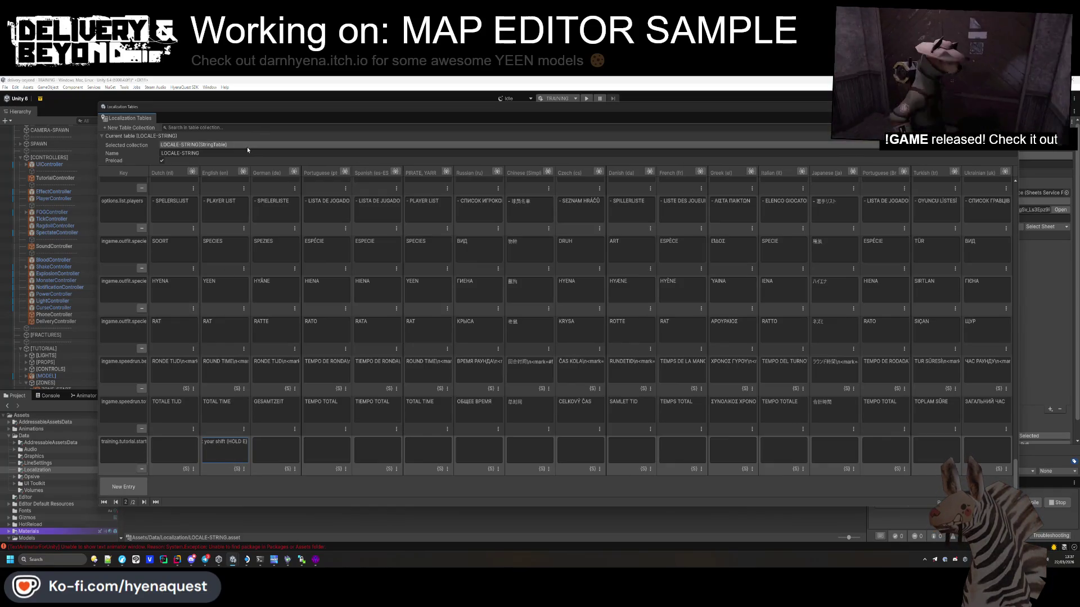
left_click(248, 128)
type("tutorial")
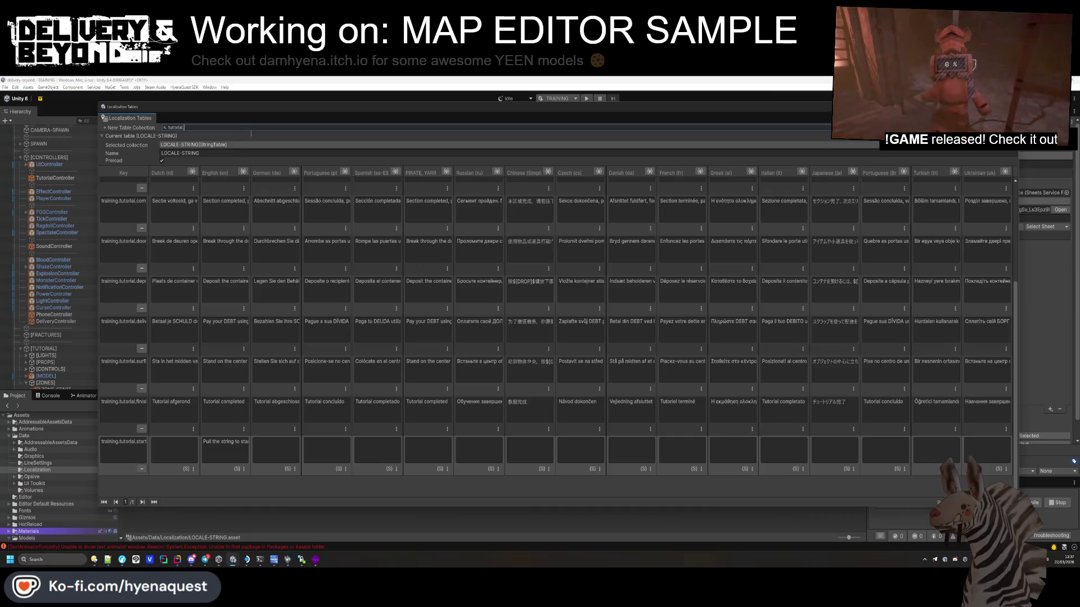
Step: Widen the English column and check the $[USE]$ placeholder in the collect-scrap prompt
left_click_drag(252, 171, 510, 170)
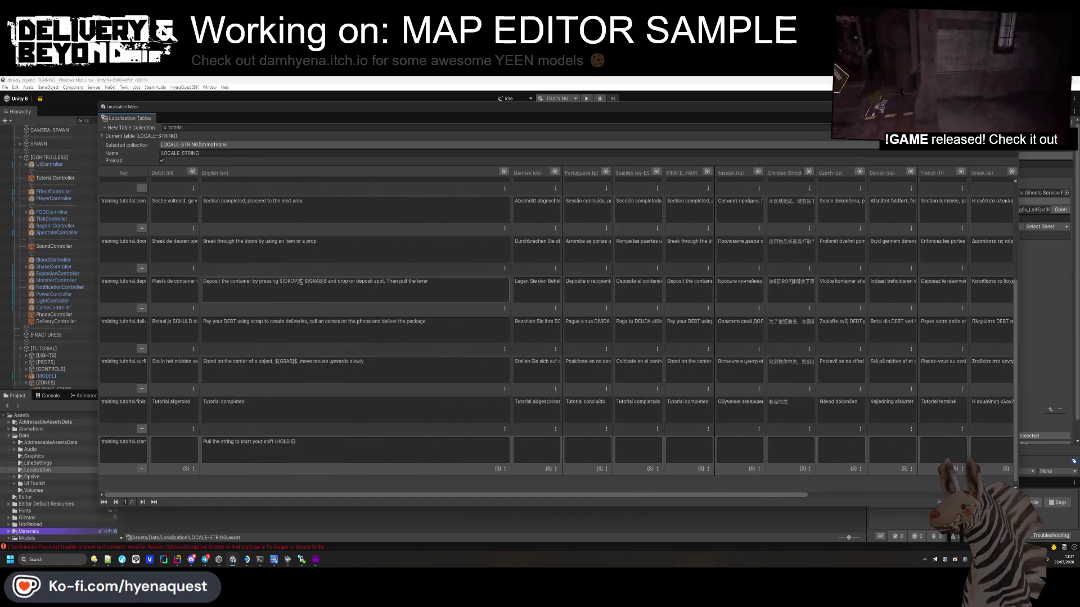
left_click(287, 285)
scroll(286, 285, "up", 5)
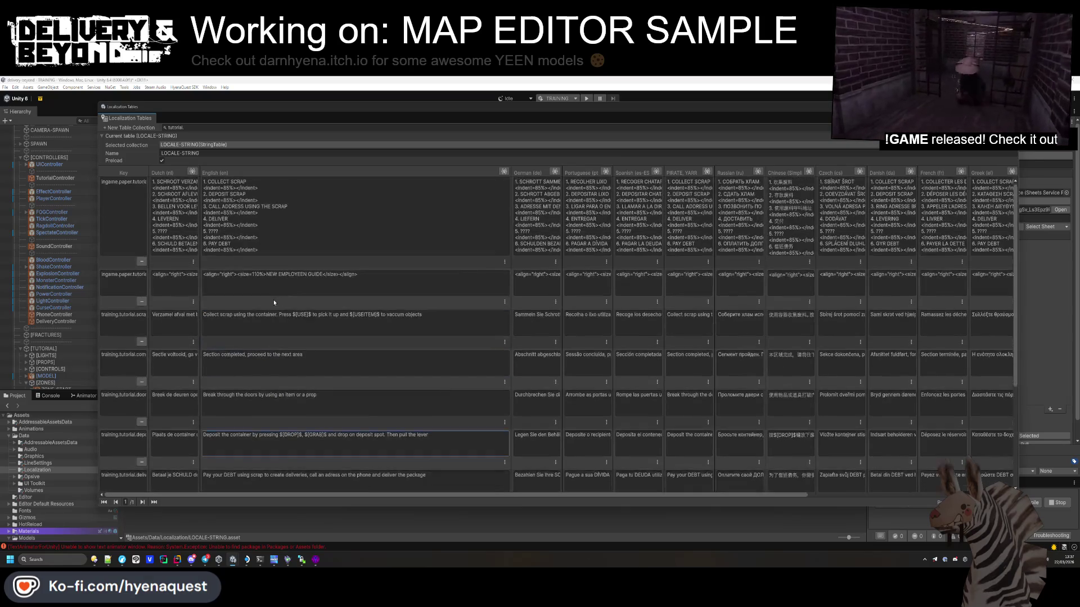
left_click(309, 315)
left_click_drag(311, 315, 297, 317)
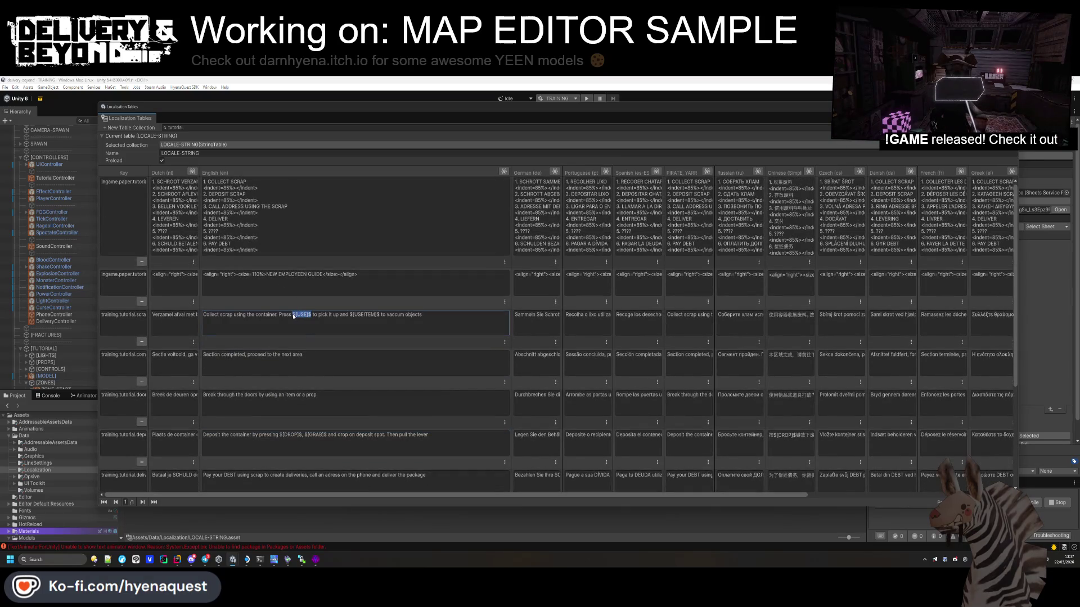
scroll(292, 319, "down", 3)
Step: Replace '(HOLD E)' with 'by holding $[USE]$' and toggle smart string for all languages
left_click(218, 448)
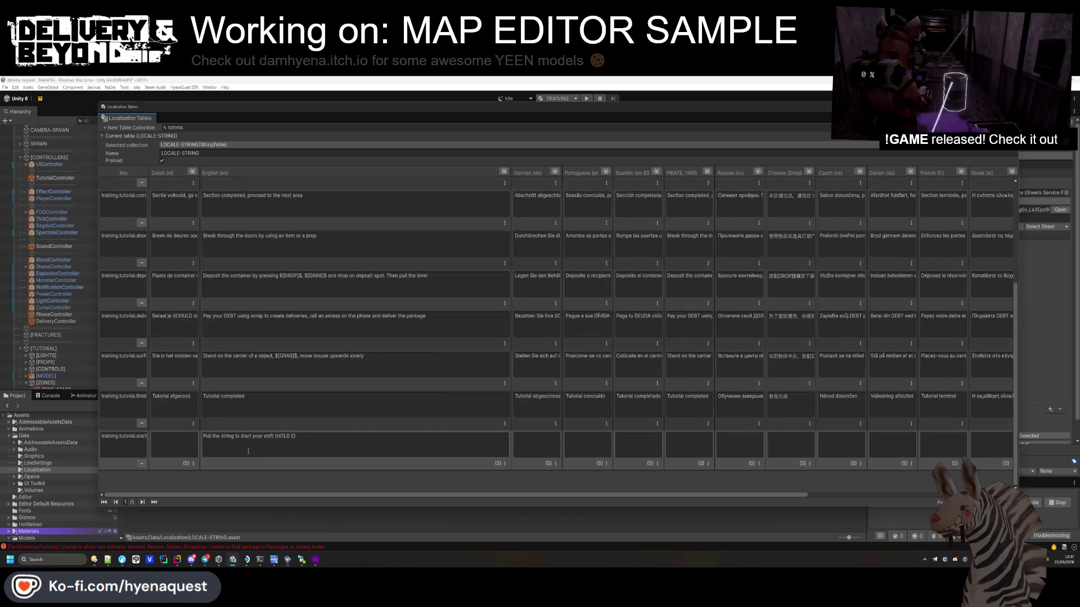
left_click(218, 449)
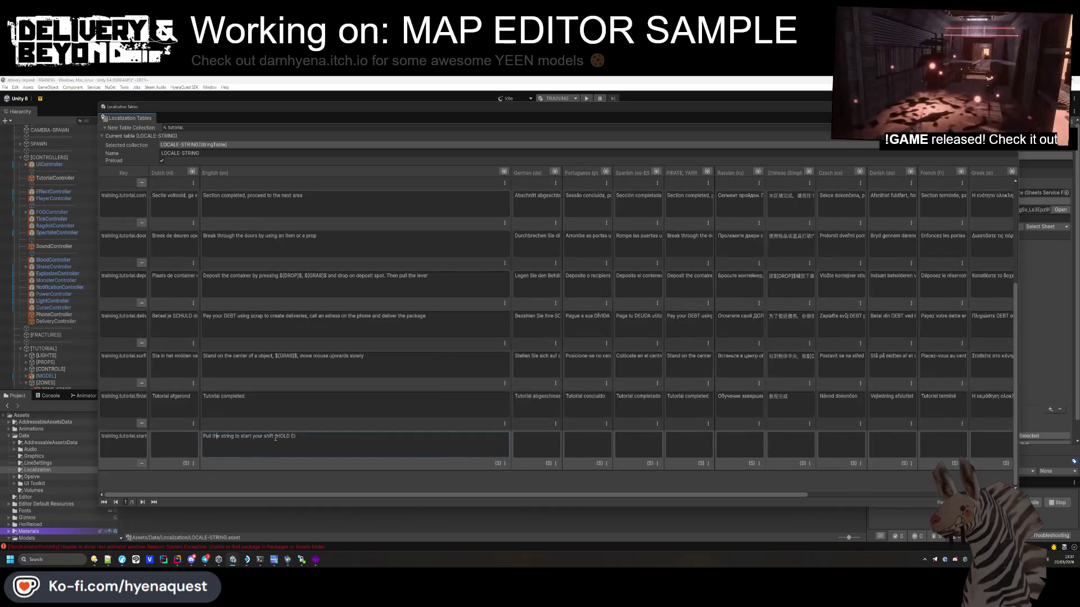
key("BackSpace")
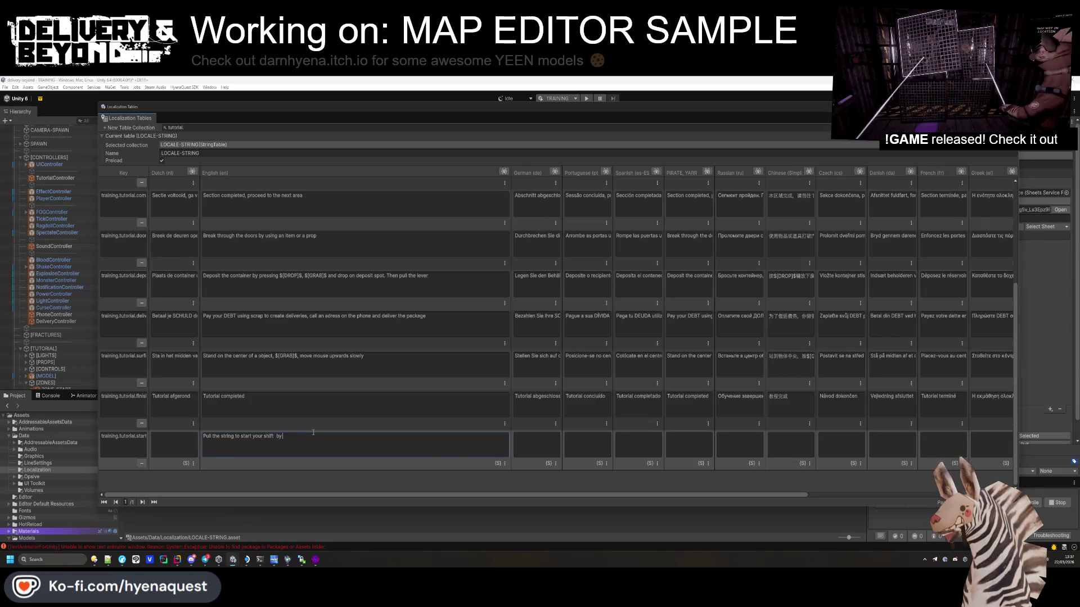
type("by holding $[USE]$")
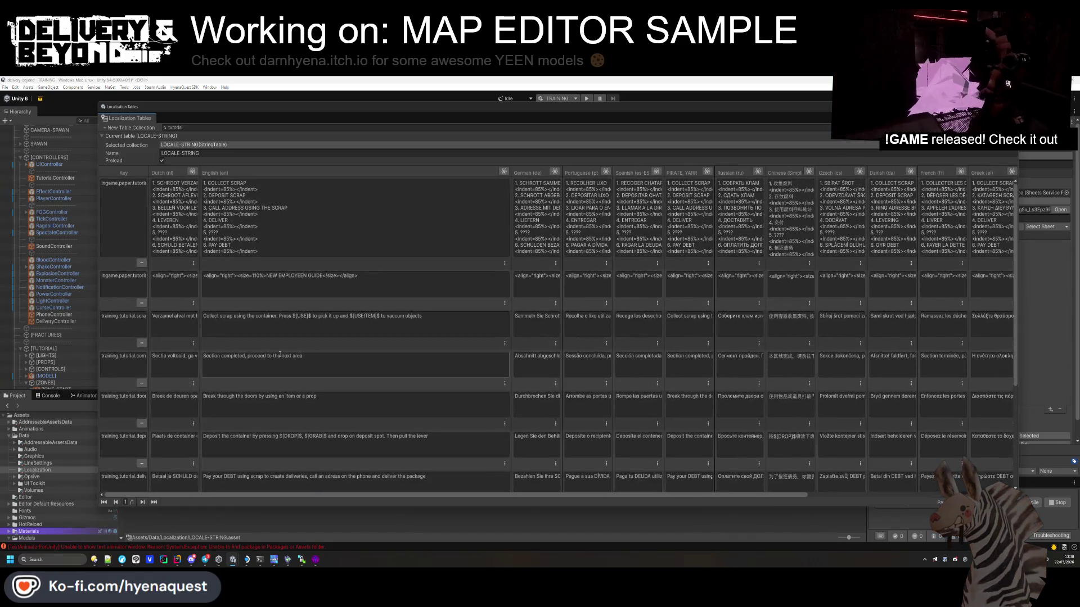
left_click(193, 463)
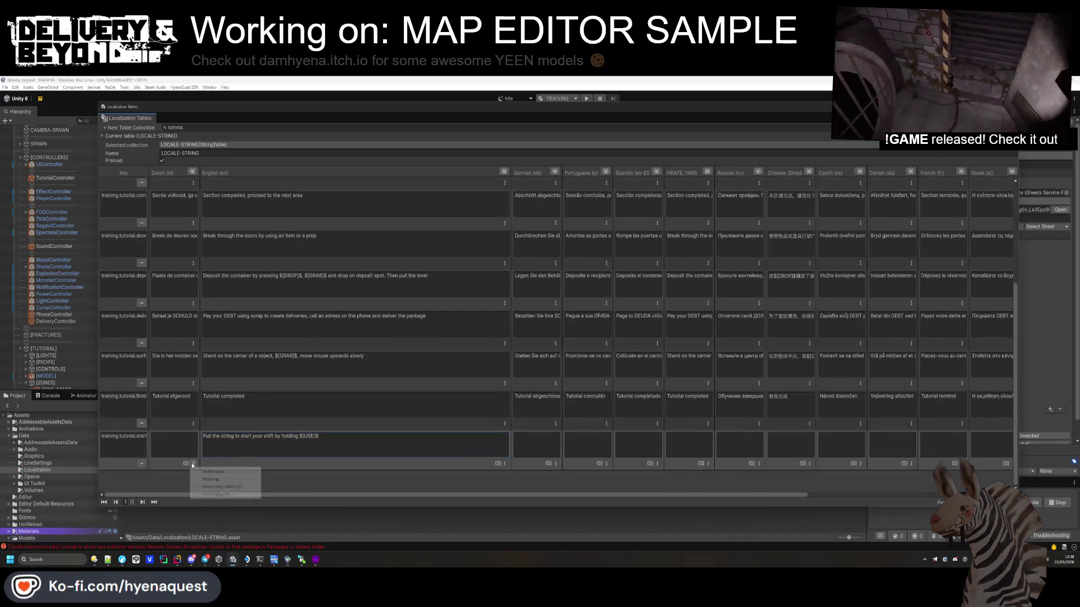
left_click(212, 495)
Step: Try 'cord' in place of 'string' in the prompt, then change it back to 'string'
left_click(317, 448)
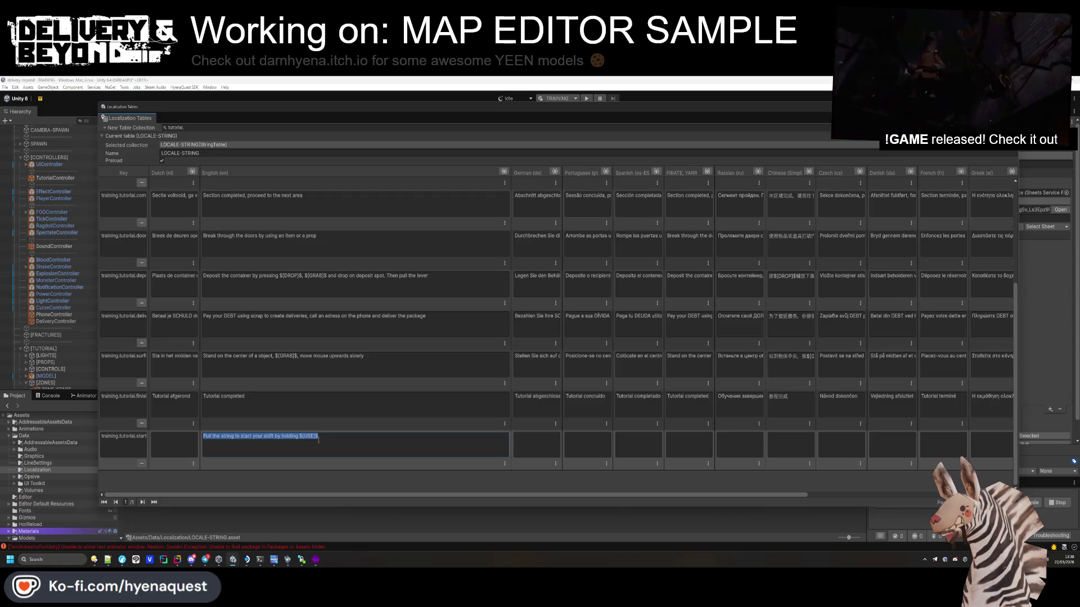
double_click(231, 437)
type("cord")
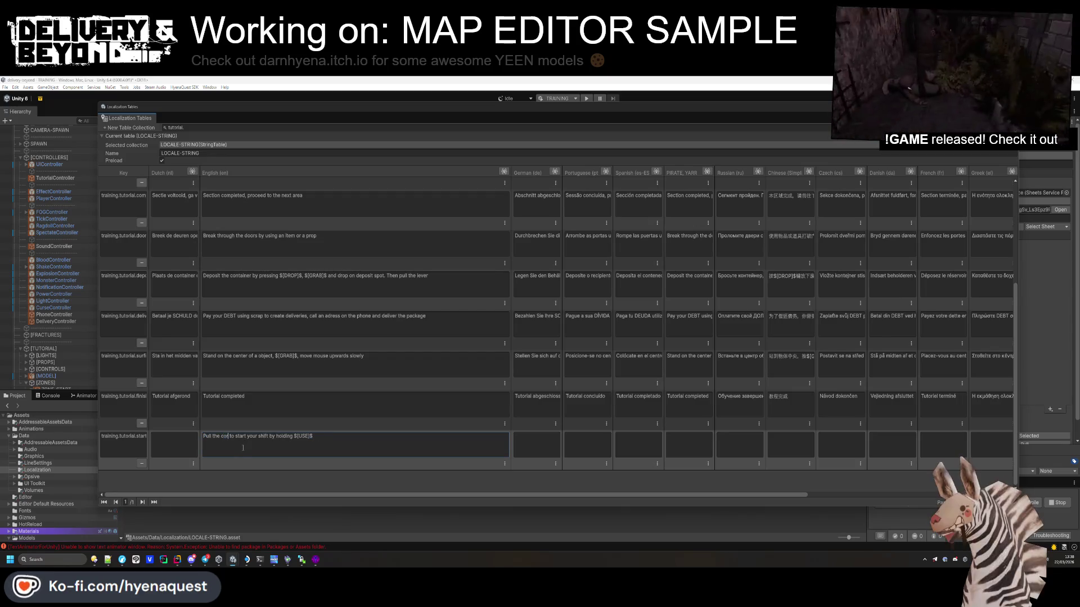
double_click(227, 437)
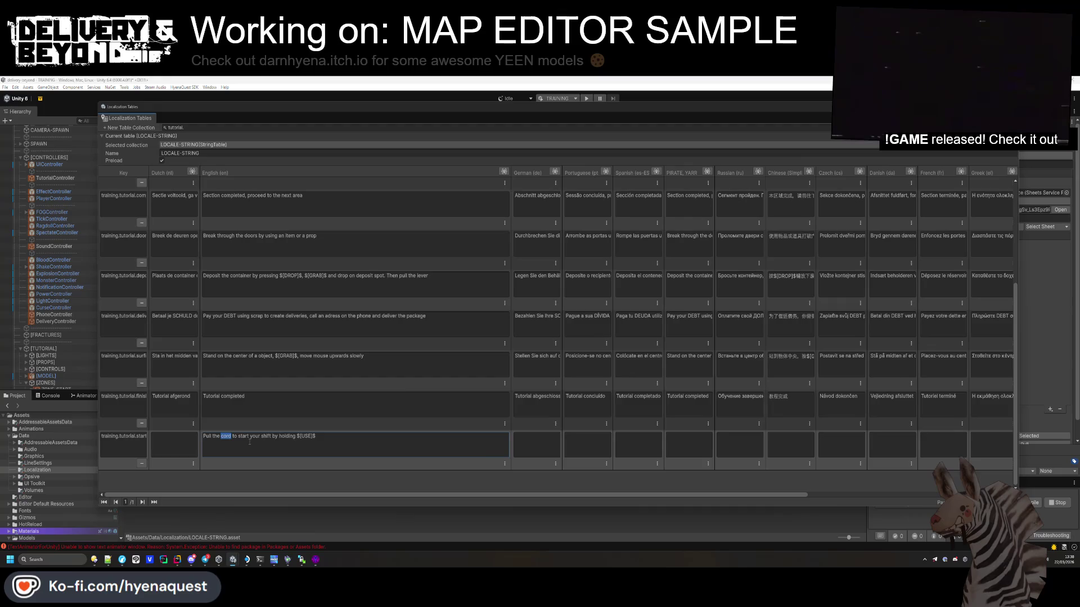
type("string")
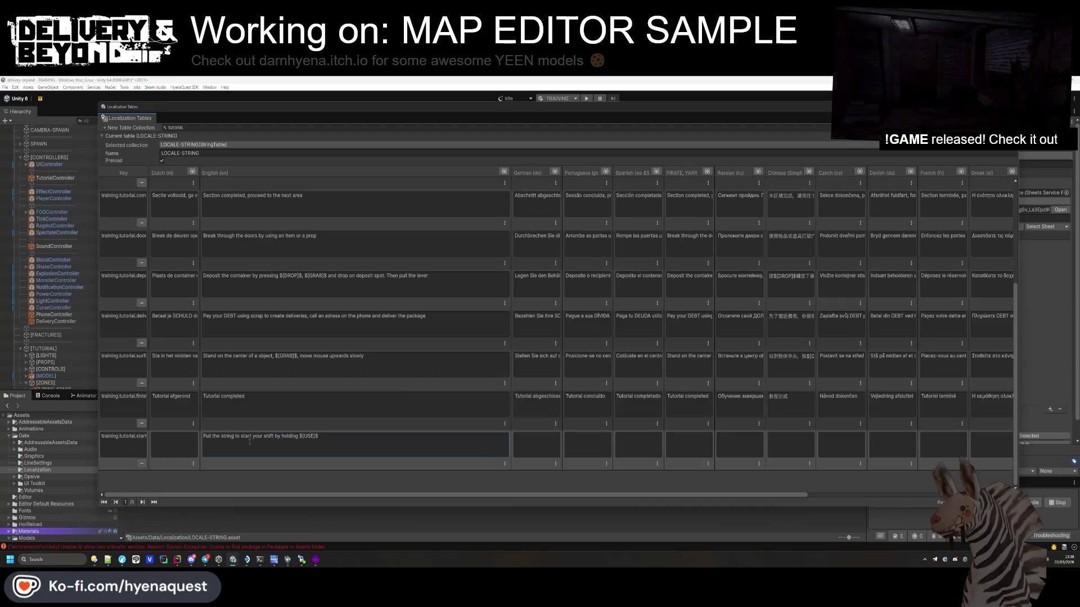
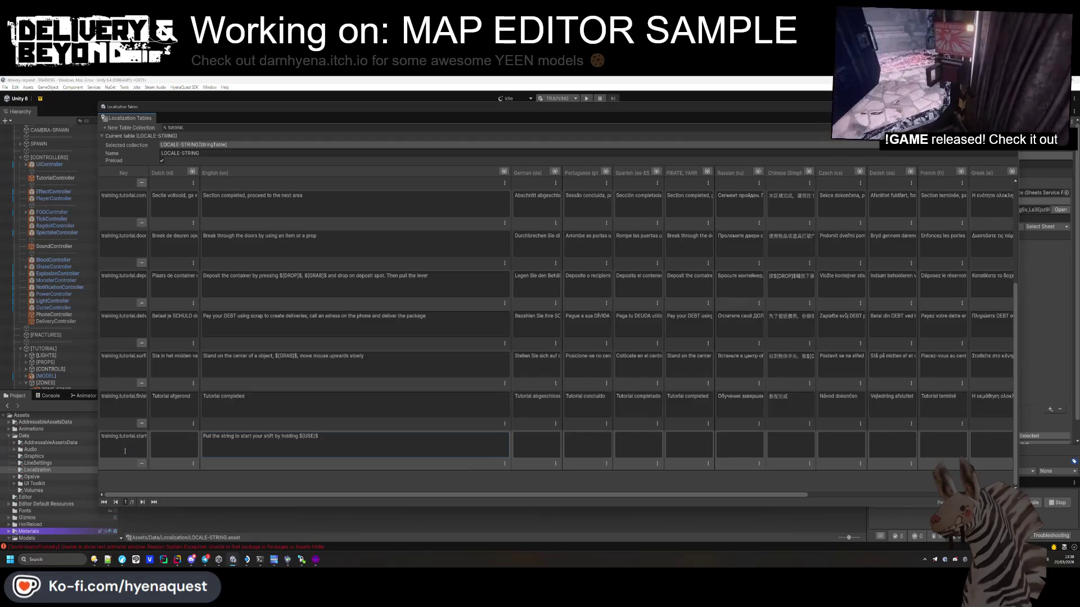
Step: Copy the English line 'Pull the string to start your shift by holding $[USE]$' to the browser translator
left_click(124, 451)
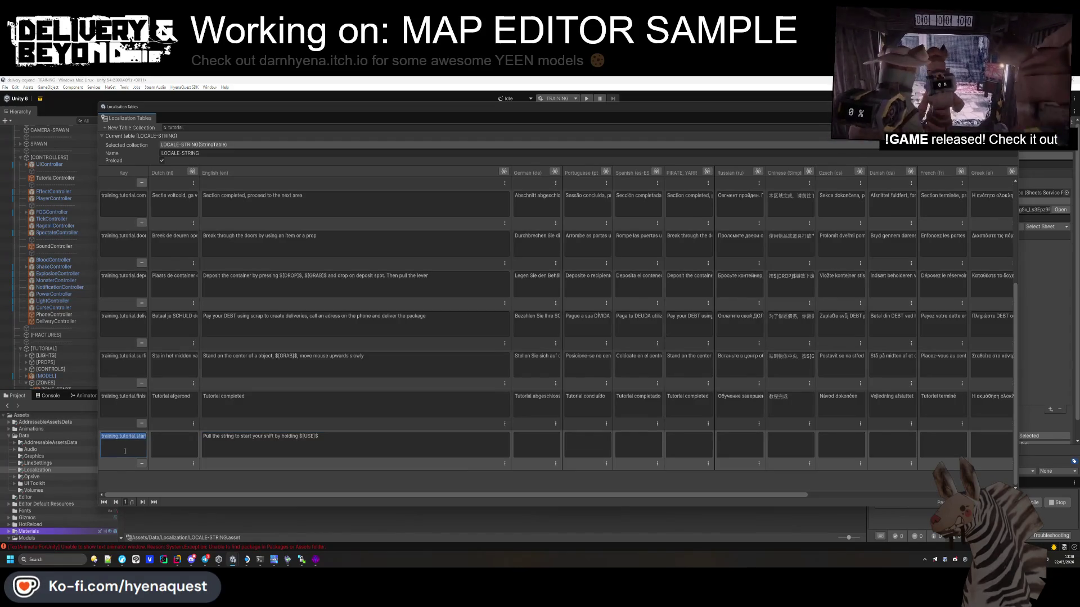
left_click(279, 444)
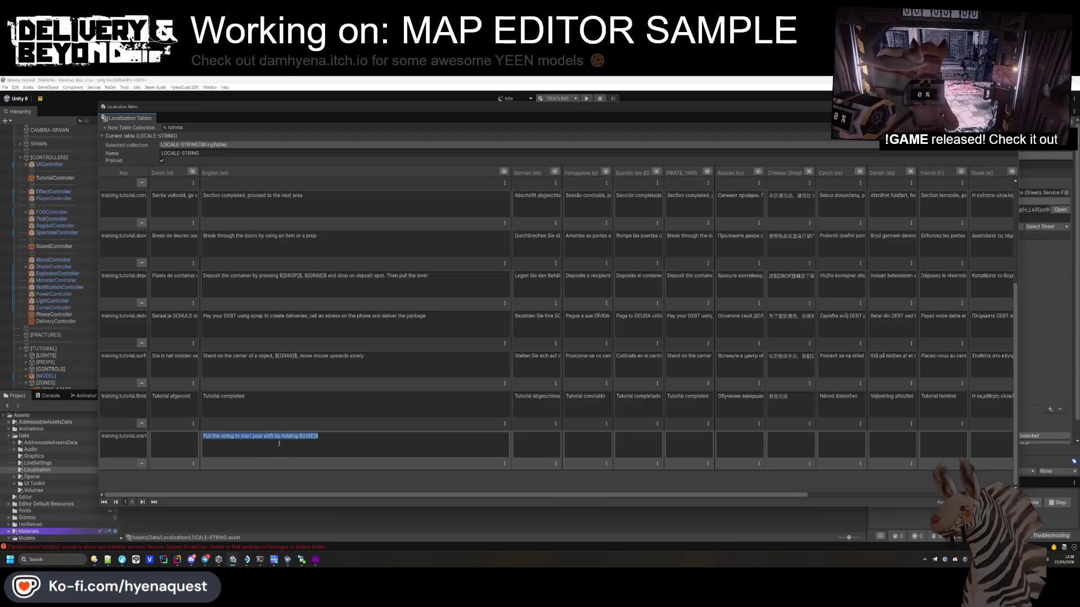
left_click(94, 559)
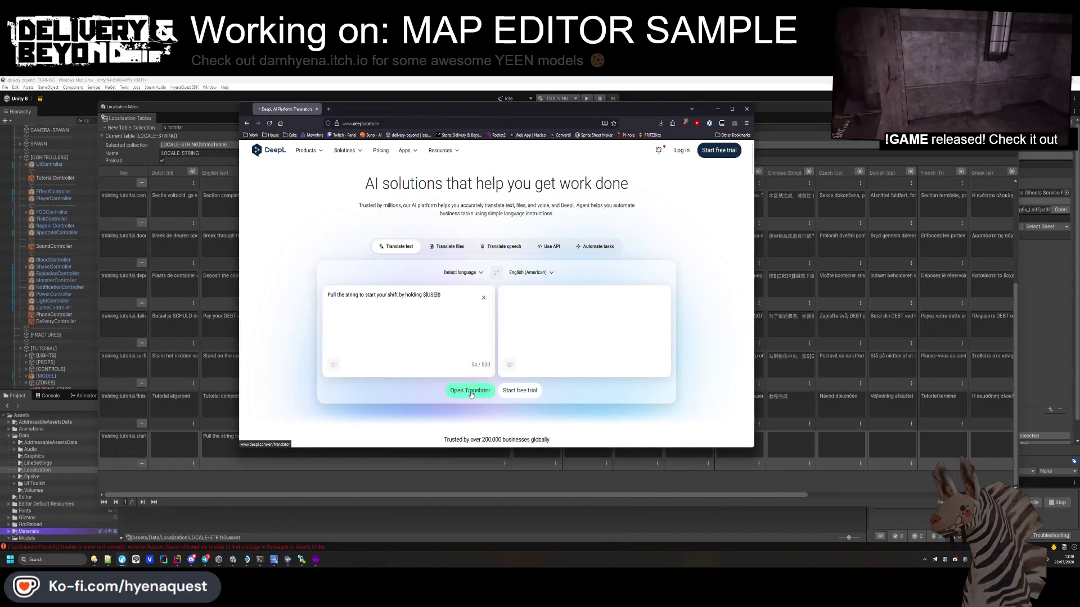
Step: Translate the line into German in DeepL and paste it into the German cell
left_click(470, 391)
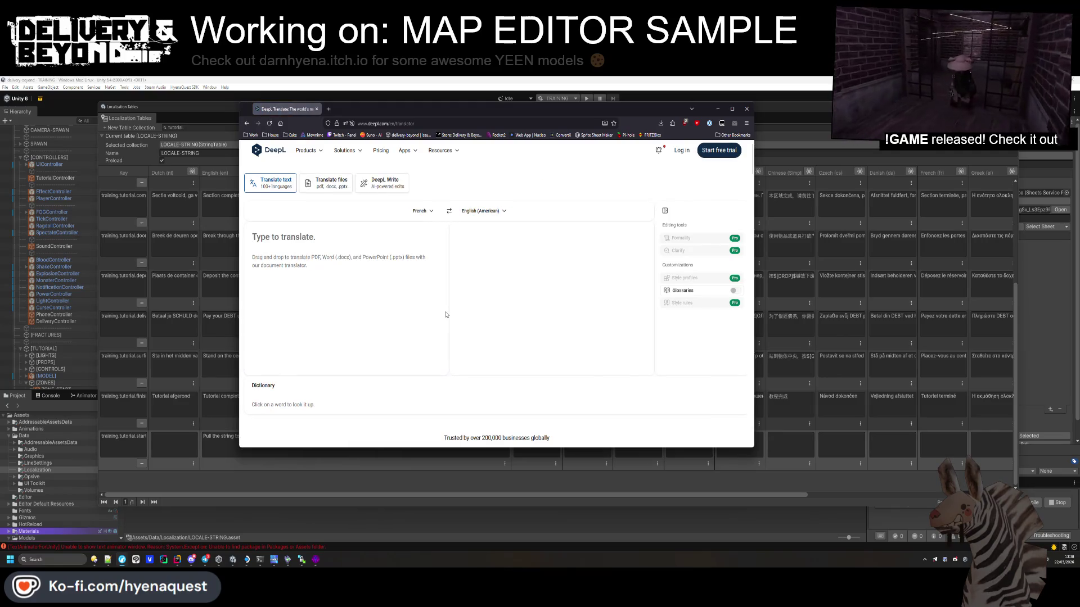
type("Pull the string to start your shift by holding $[USE]$")
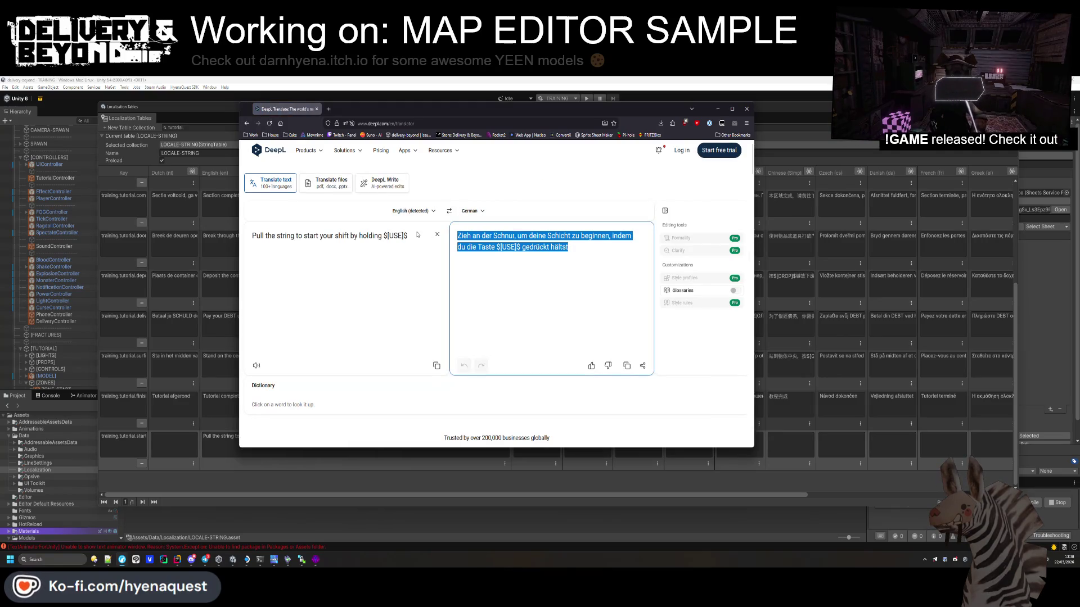
left_click(176, 438)
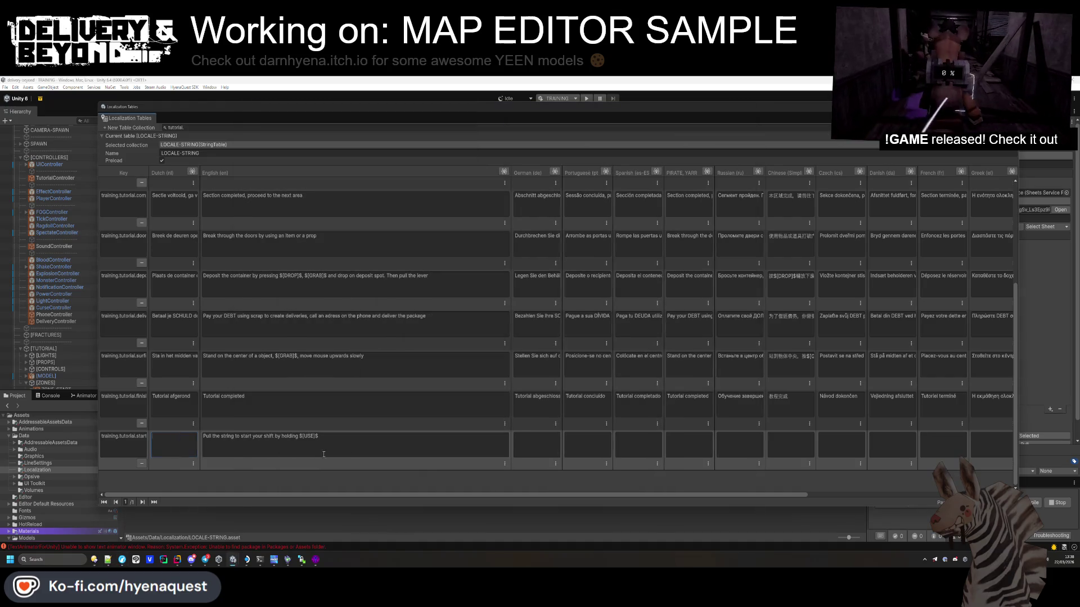
left_click(535, 444)
key("ctrl+v")
left_click_drag(508, 174, 264, 173)
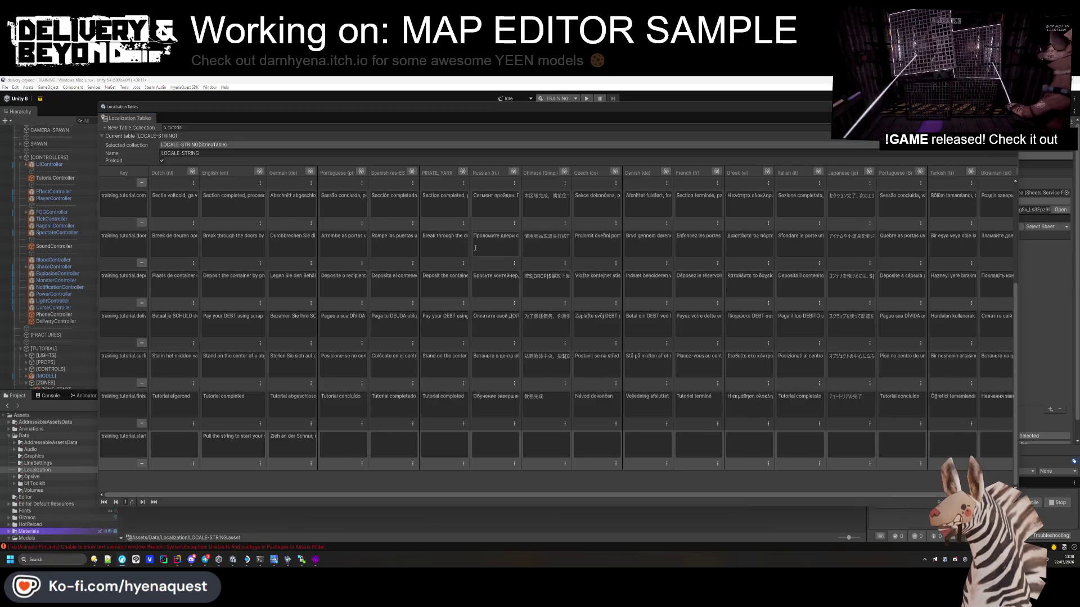
Step: Translate the line into French and put it in the French cell
key("alt+Tab")
left_click(483, 211)
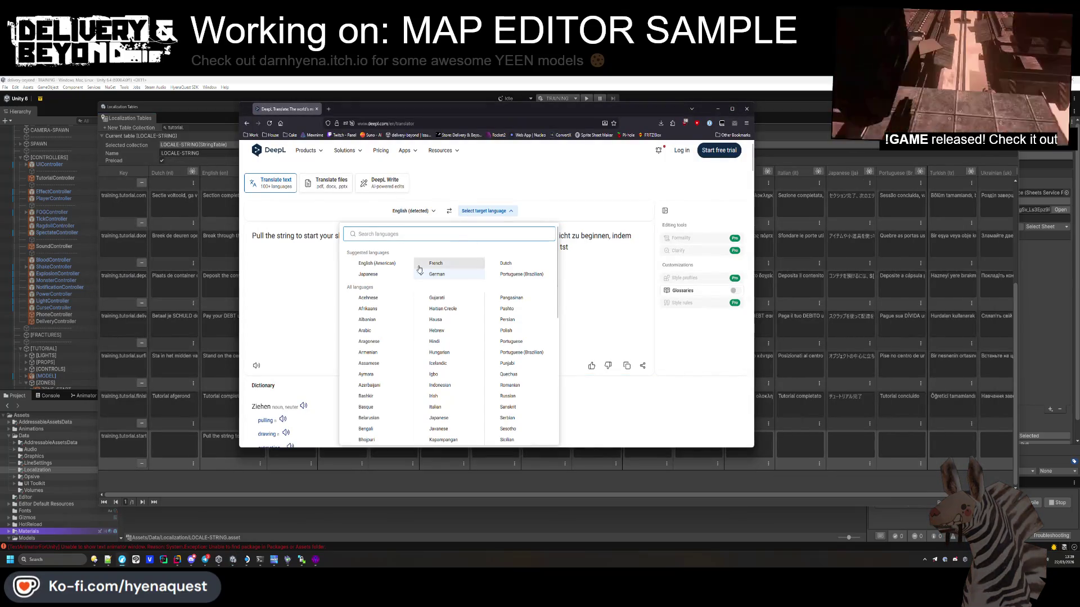
left_click(436, 263)
triple_click(593, 258)
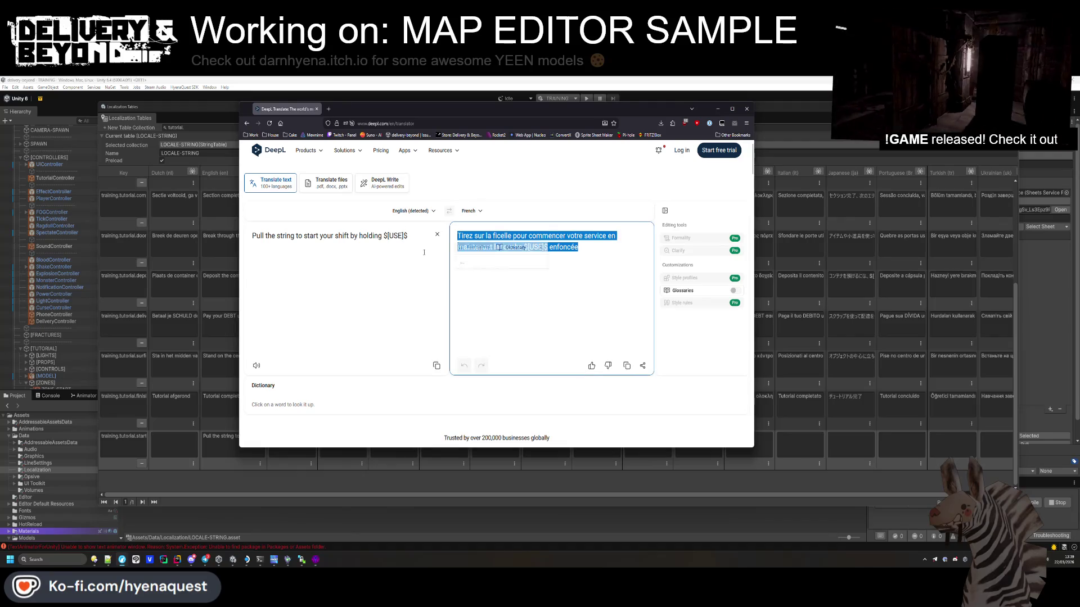
left_click(762, 444)
key("alt+Tab")
Step: Translate the line into Japanese and paste it into the Japanese cell
left_click(474, 211)
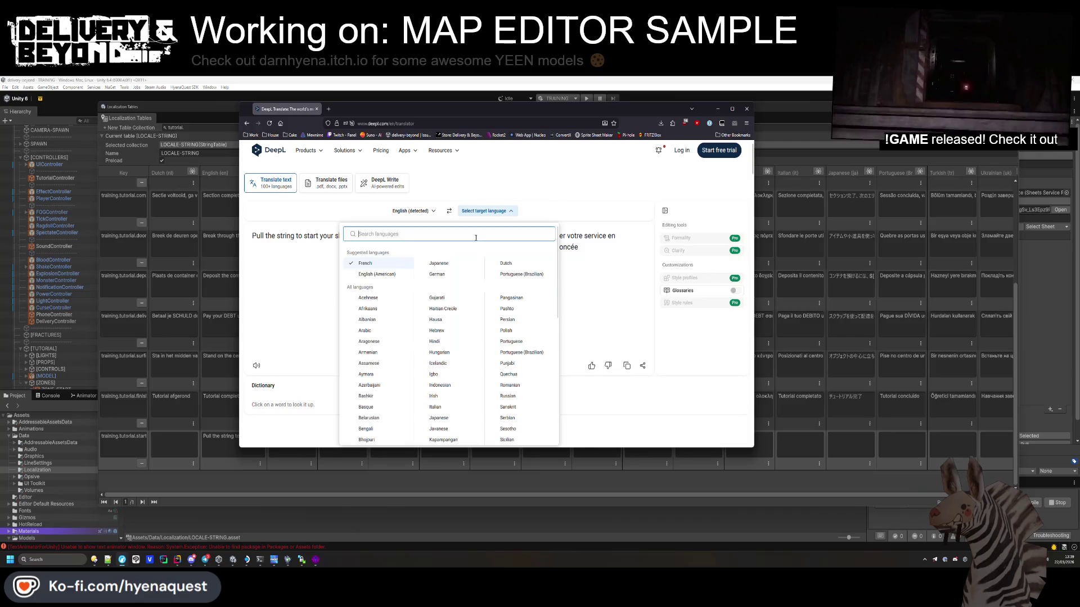
left_click(444, 270)
triple_click(506, 242)
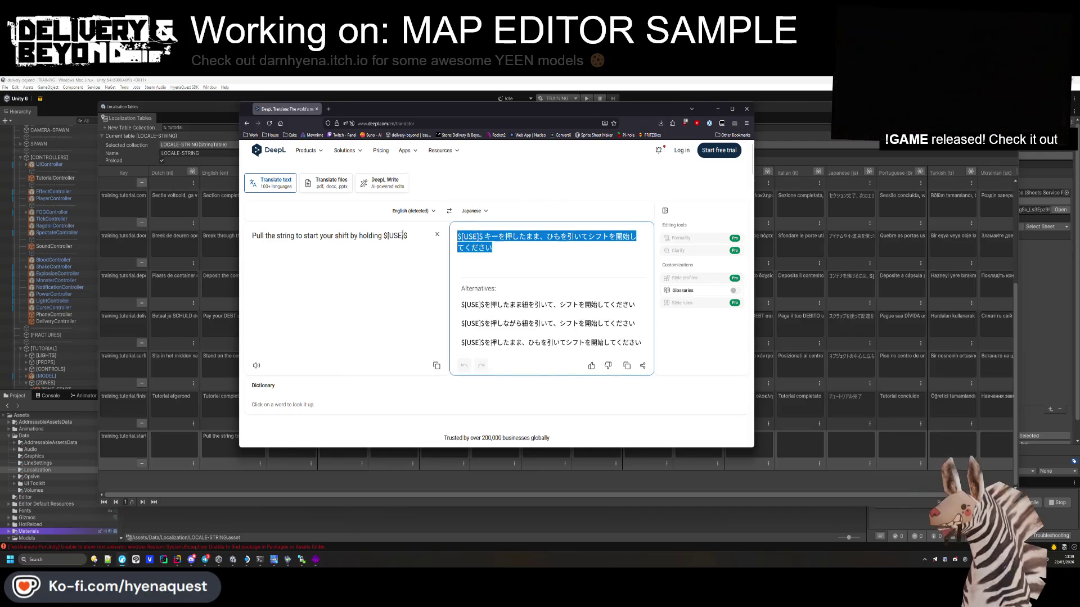
left_click(855, 462)
key("ctrl+v")
Step: Translate the line into Dutch and paste it into the Dutch cell
key("alt+Tab")
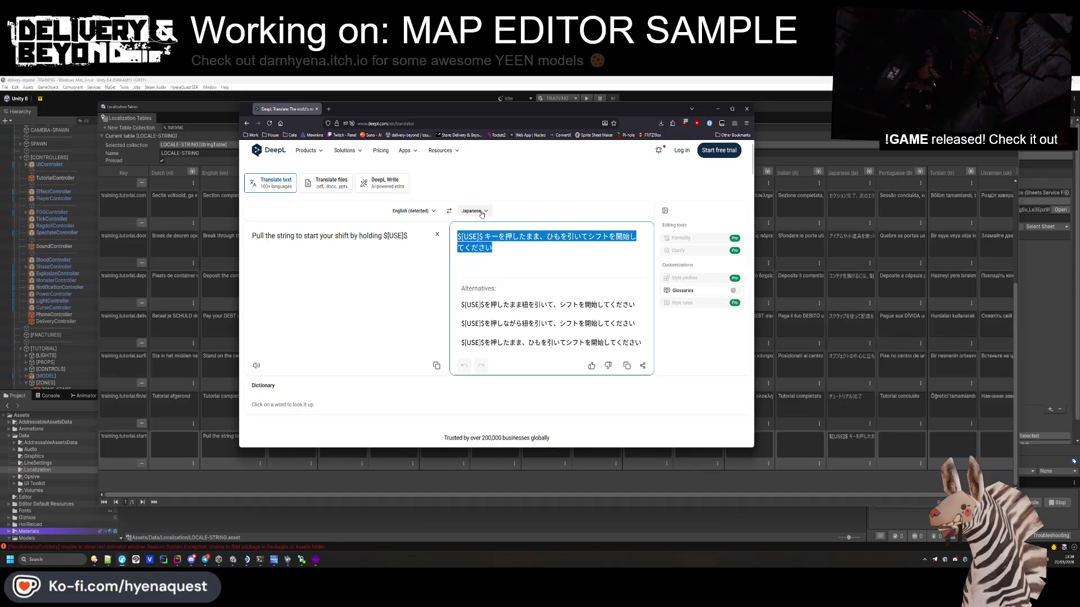
left_click(484, 211)
left_click(506, 263)
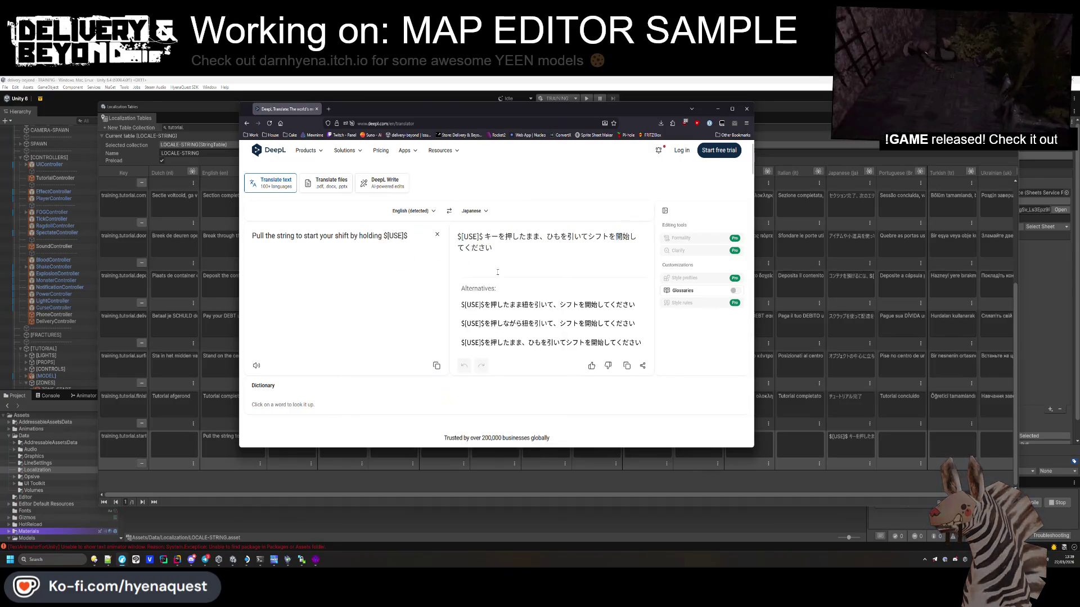
triple_click(575, 254)
key("ctrl+c")
left_click(174, 445)
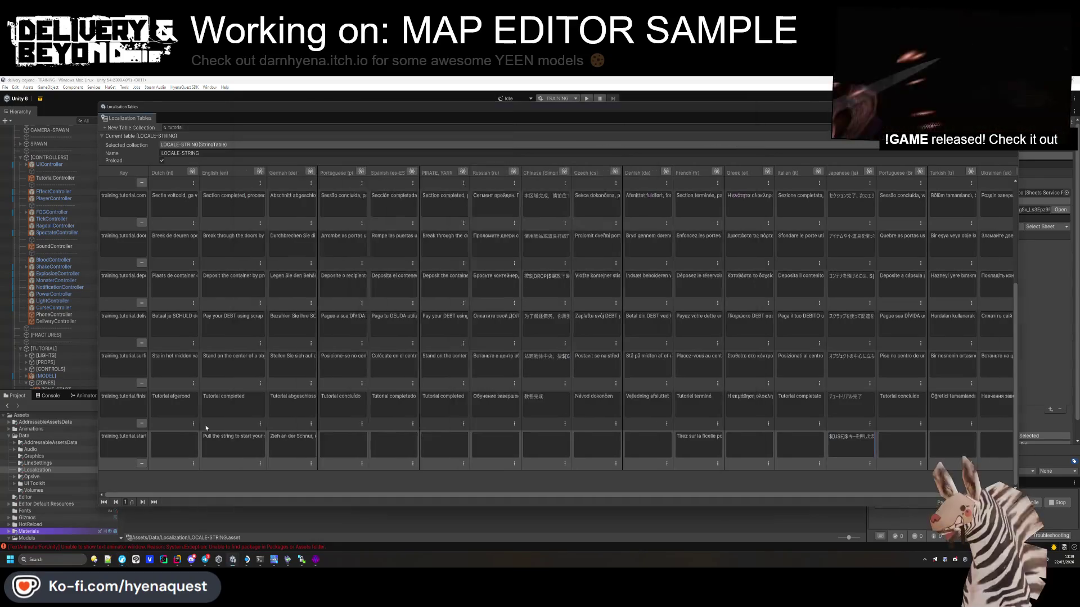
key("ctrl+v")
Step: Get the Portuguese translation in DeepL and select its full text
key("alt+Tab")
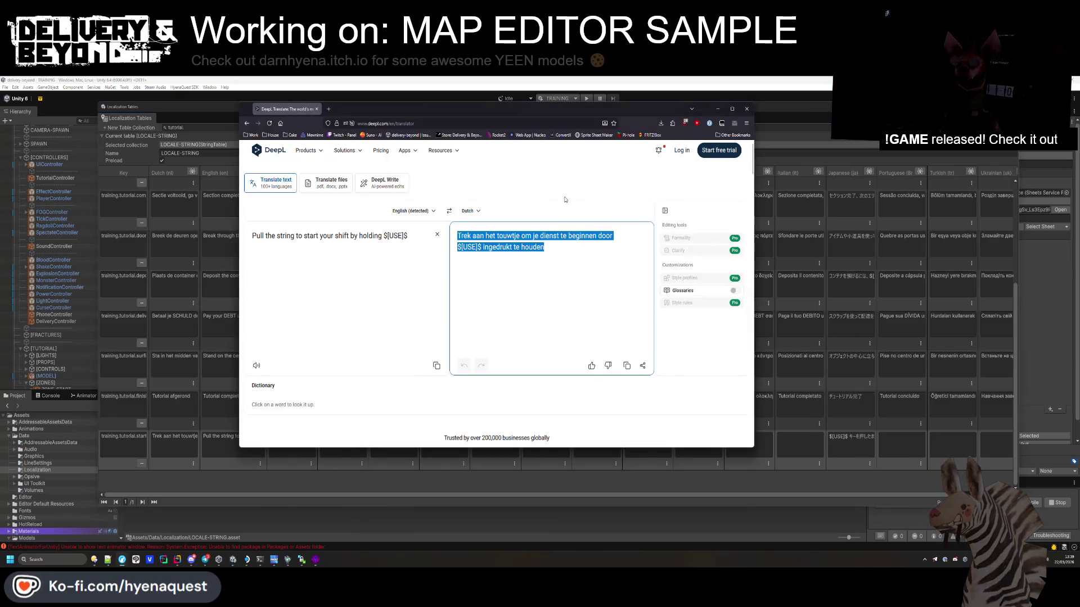
left_click(472, 212)
type("portu")
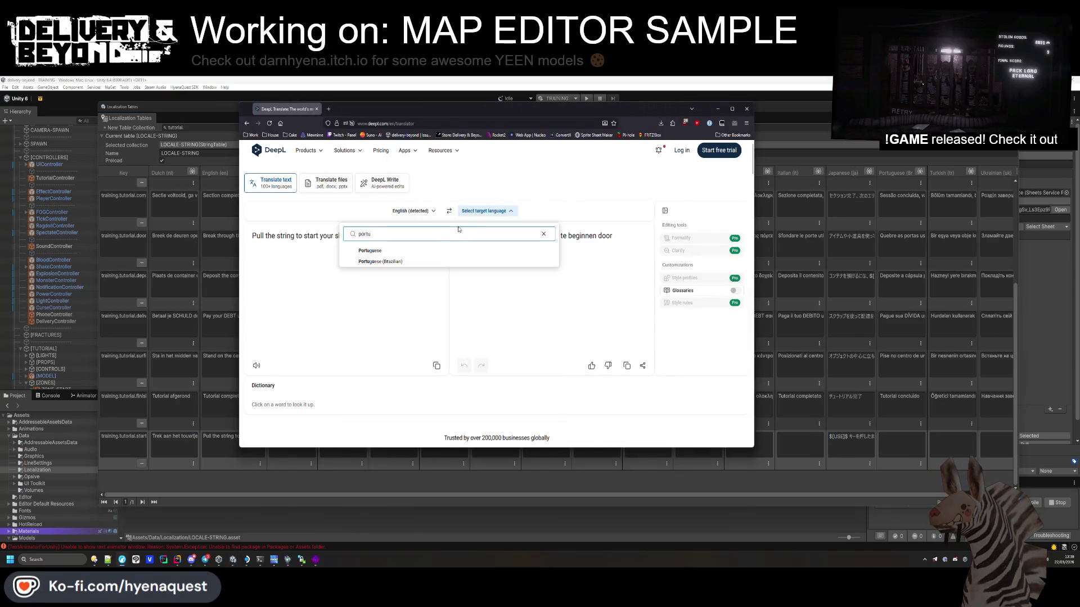
key("Return")
triple_click(470, 236)
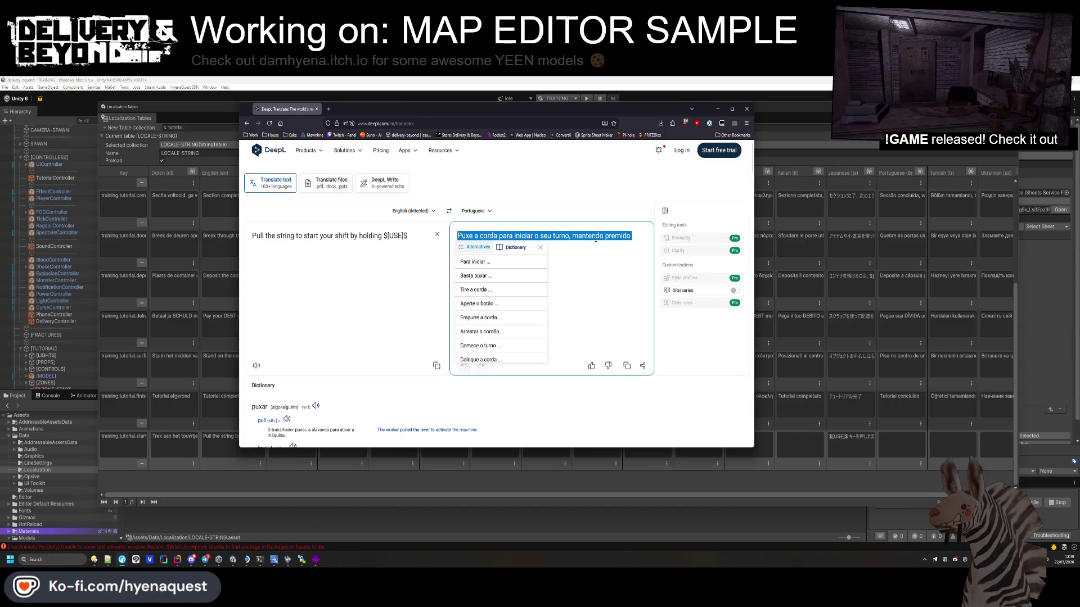
left_click(551, 236)
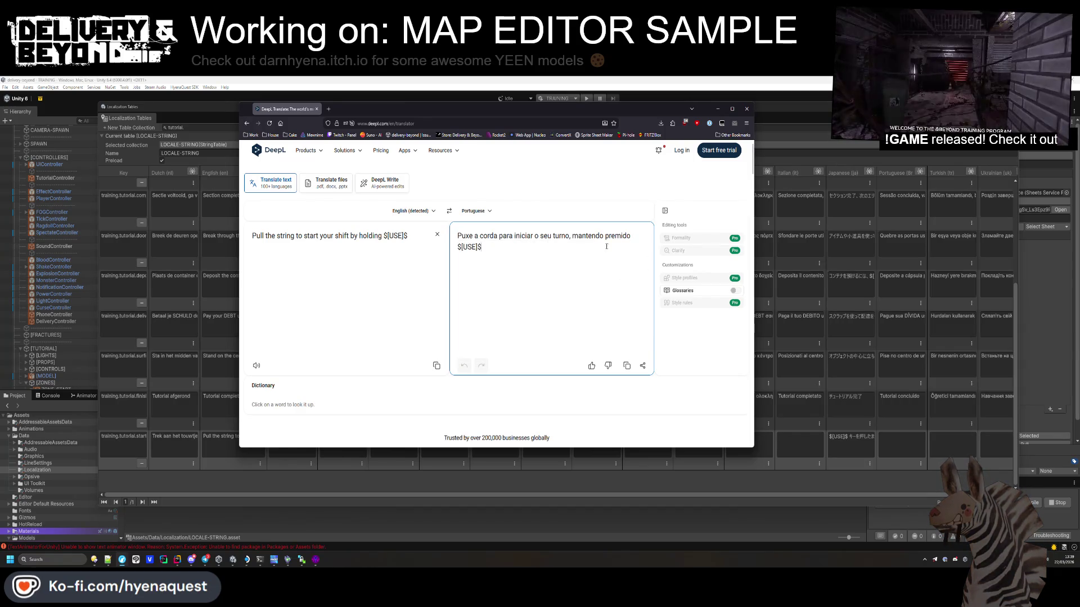
left_click_drag(633, 235, 431, 258)
Step: Paste the Portuguese translation into the Portuguese and Portuguese (Br) cells, removing stray characters
key("ctrl+c")
key("alt+Tab")
key("ctrl+v")
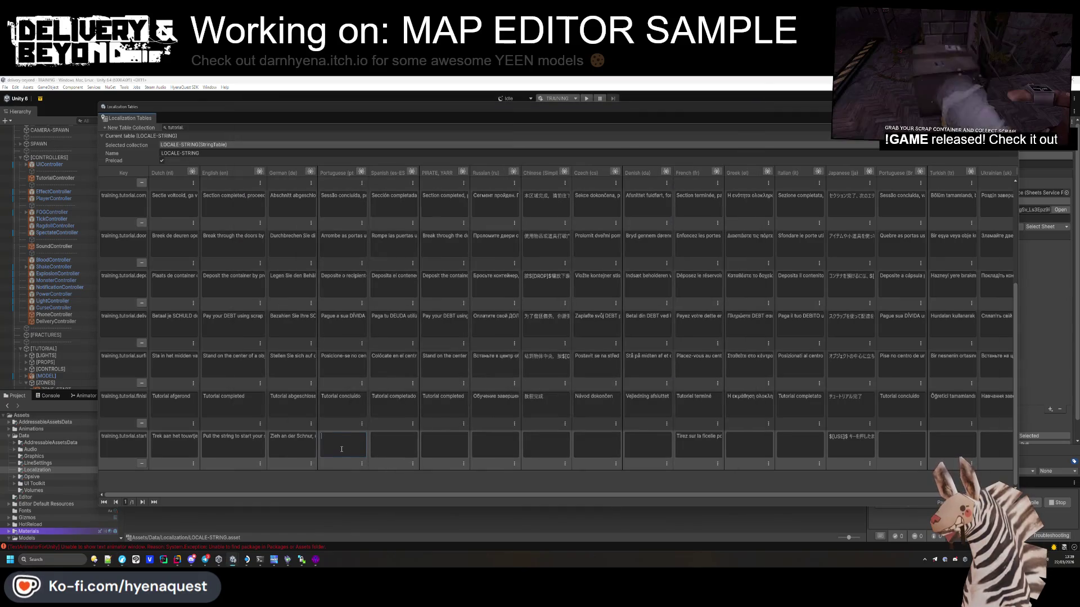
left_click_drag(334, 440, 301, 437)
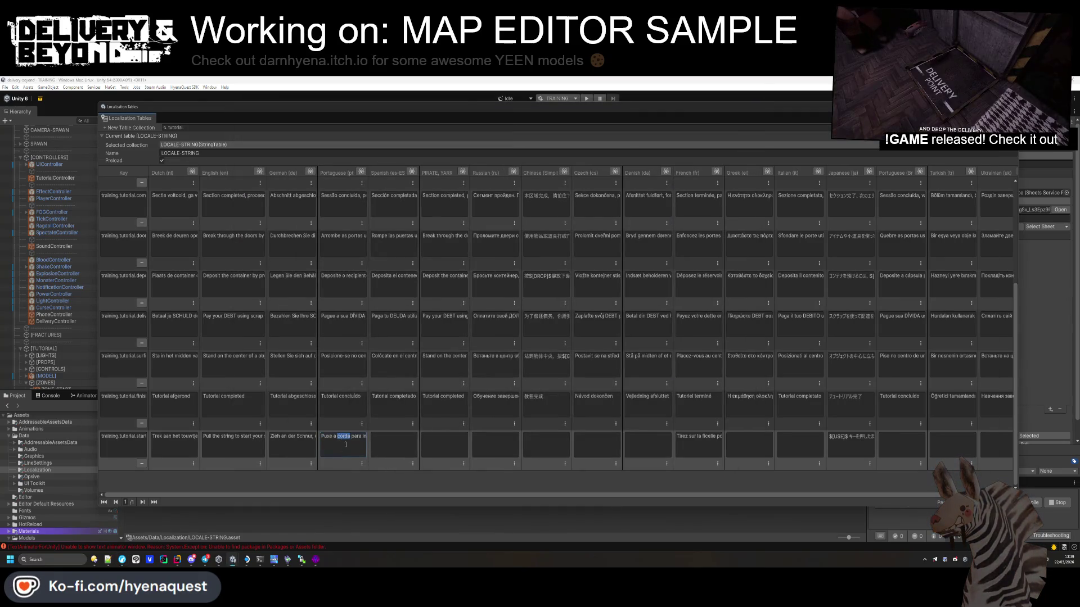
key("BackSpace")
key("BackSpace")
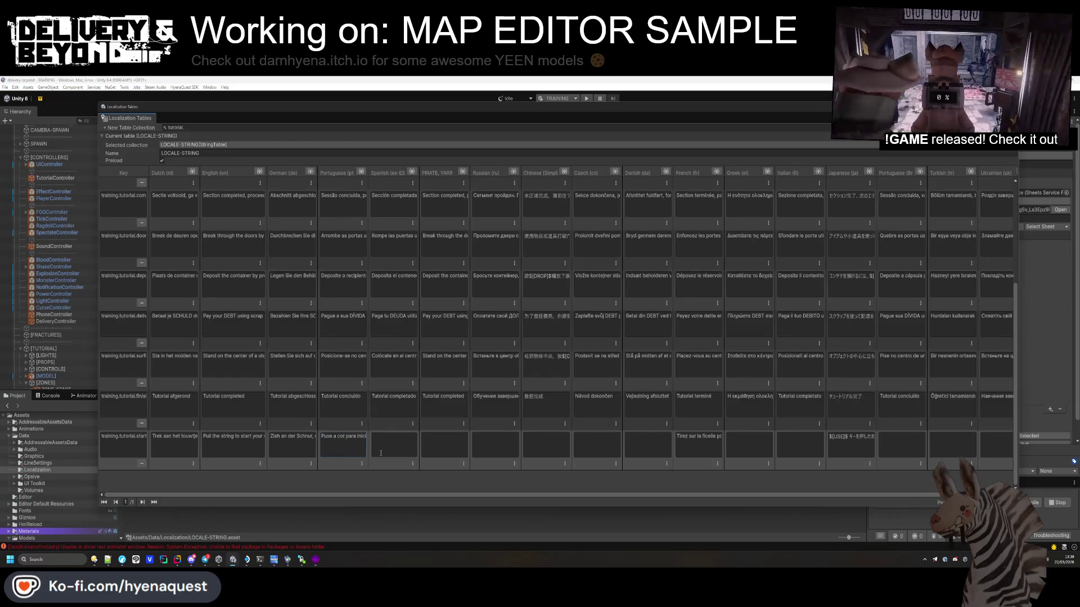
type("da")
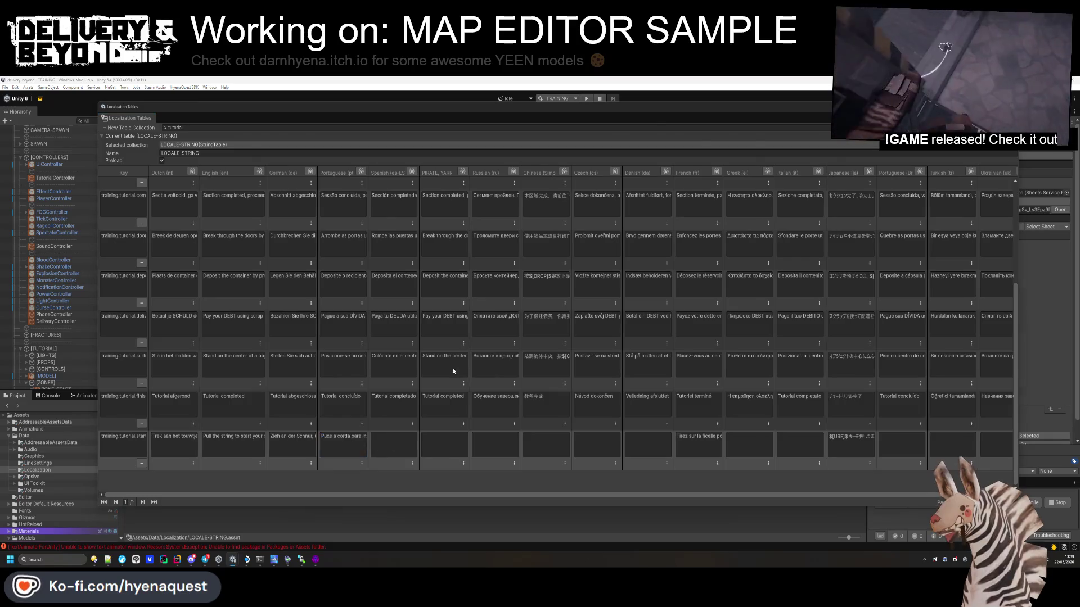
key("alt+Tab")
left_click(245, 481)
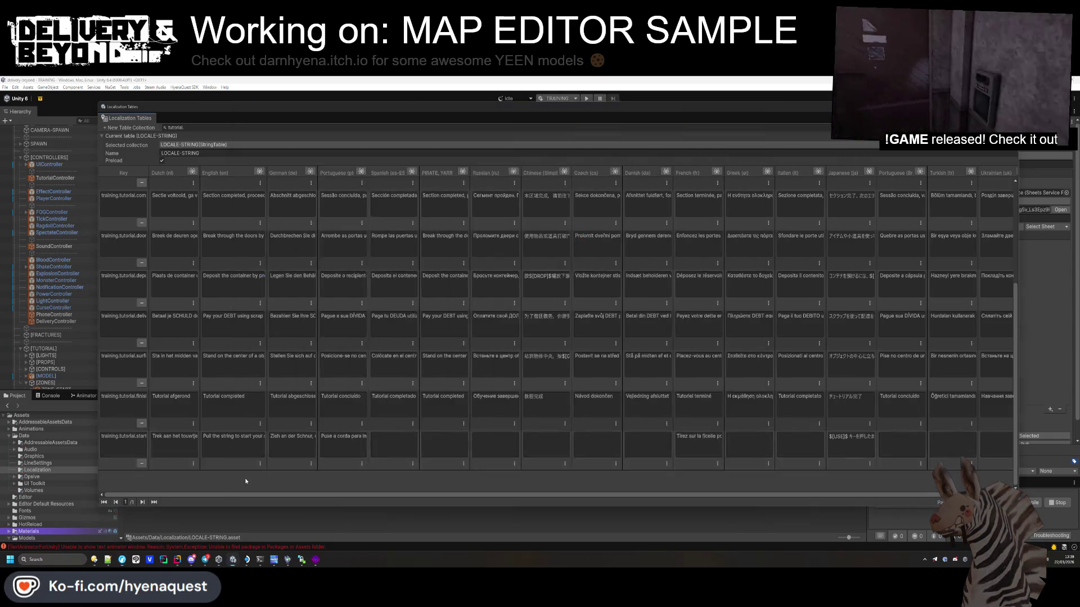
left_click(878, 441)
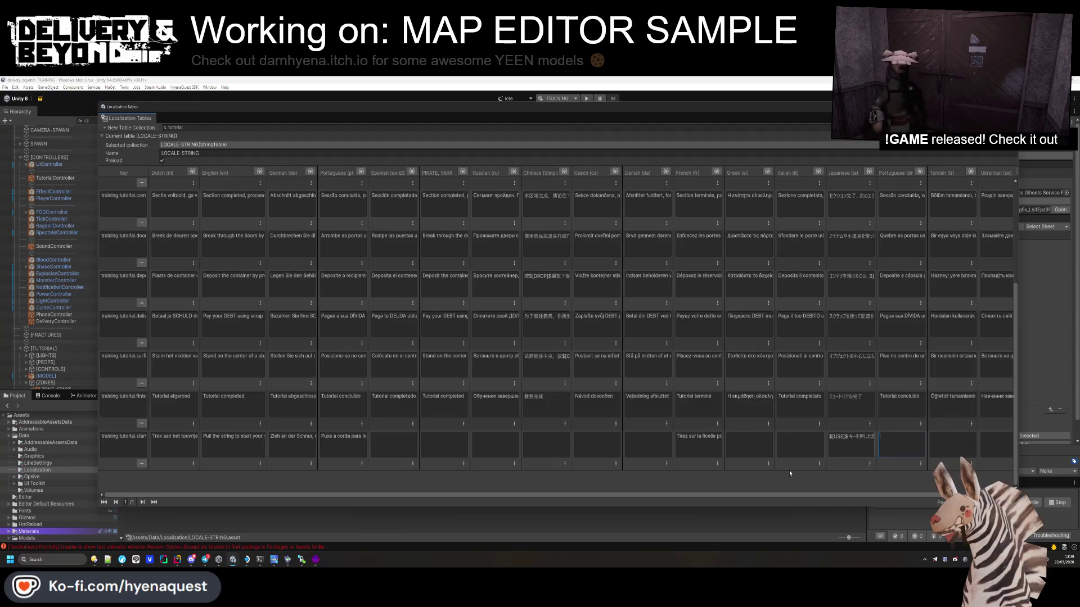
key("ctrl+v")
left_click(357, 447)
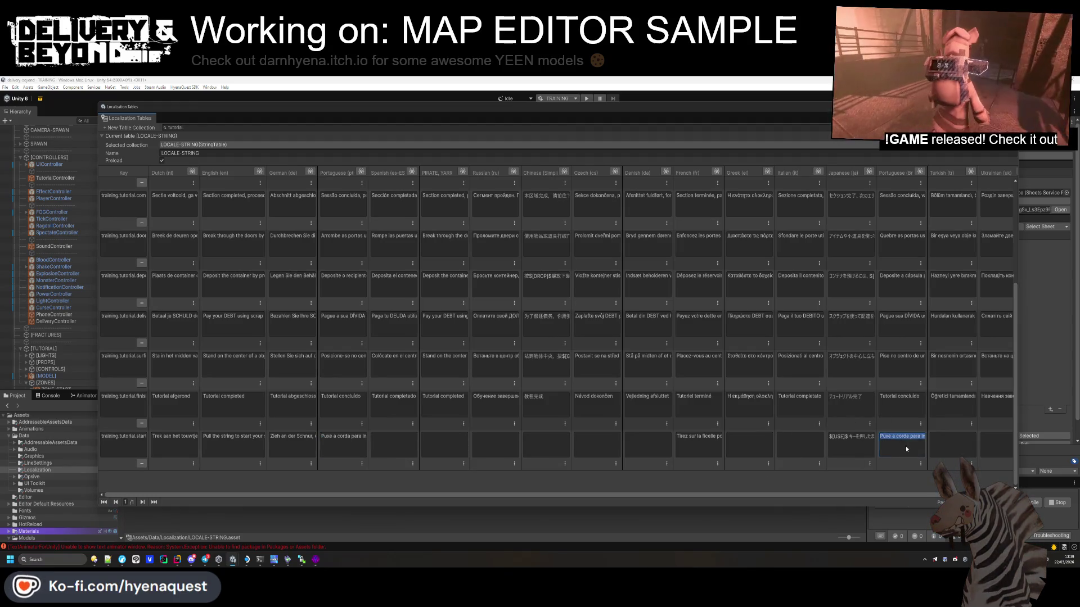
Step: Translate the line into Spanish and paste it into the Spanish cell
key("alt+Tab")
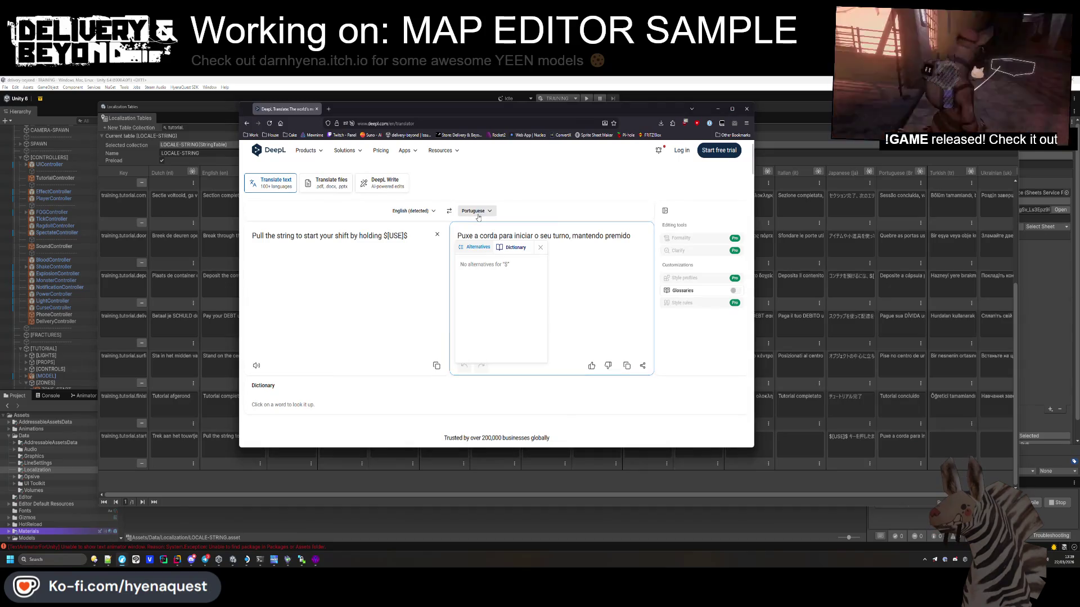
left_click(474, 211)
type("spanish")
key("Return")
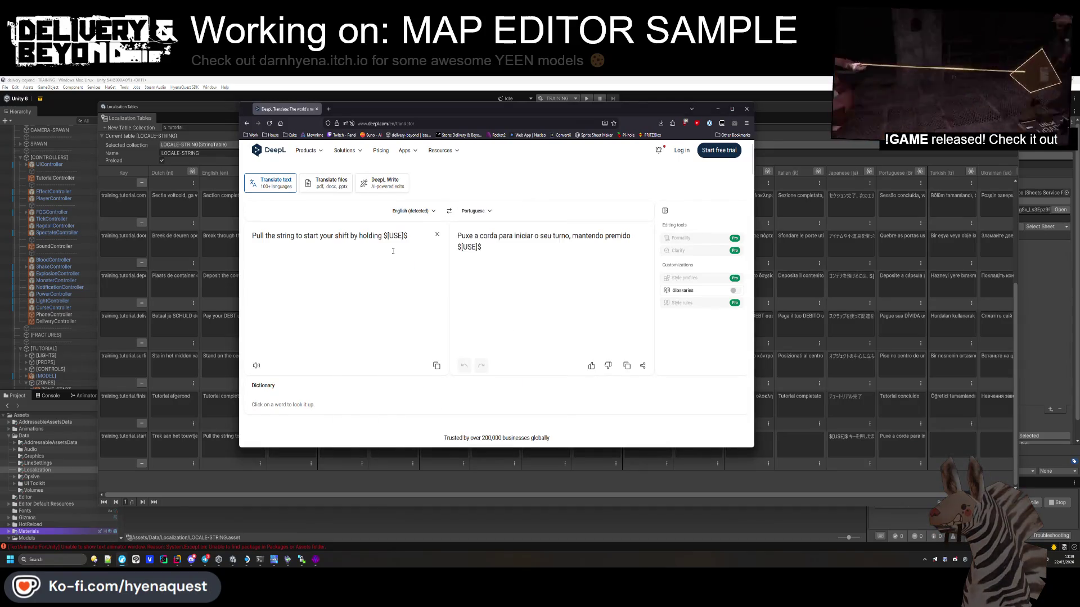
triple_click(489, 242)
key("ctrl+c")
key("alt+Tab")
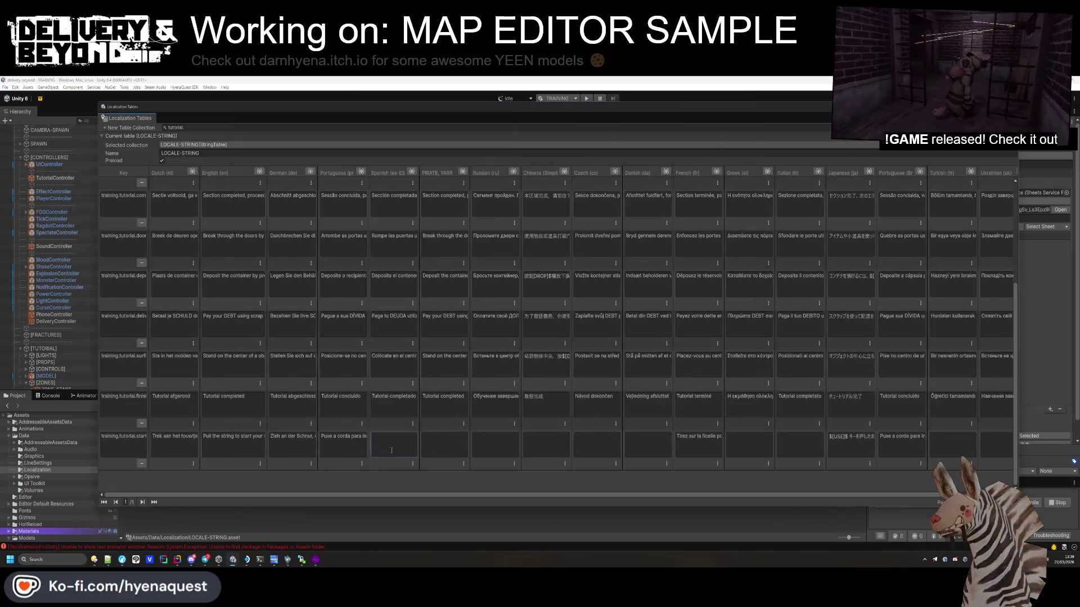
key("ctrl+v")
key("alt+Tab")
key("alt+Tab")
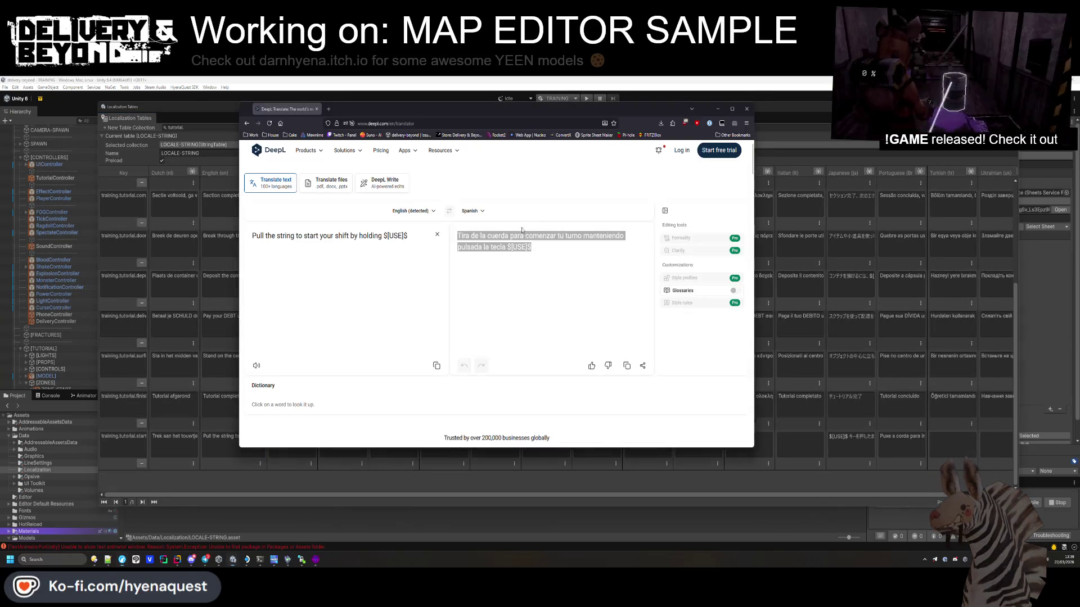
key("alt+Tab")
Step: Translate the line into Russian and paste it into the Russian cell
left_click(487, 216)
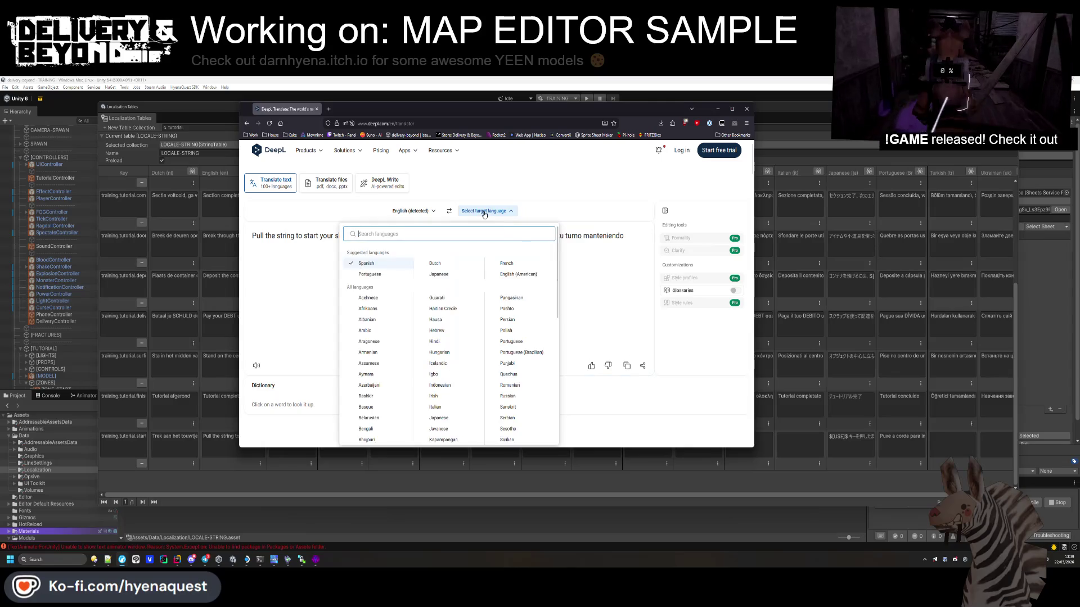
type("ch")
left_click(381, 255)
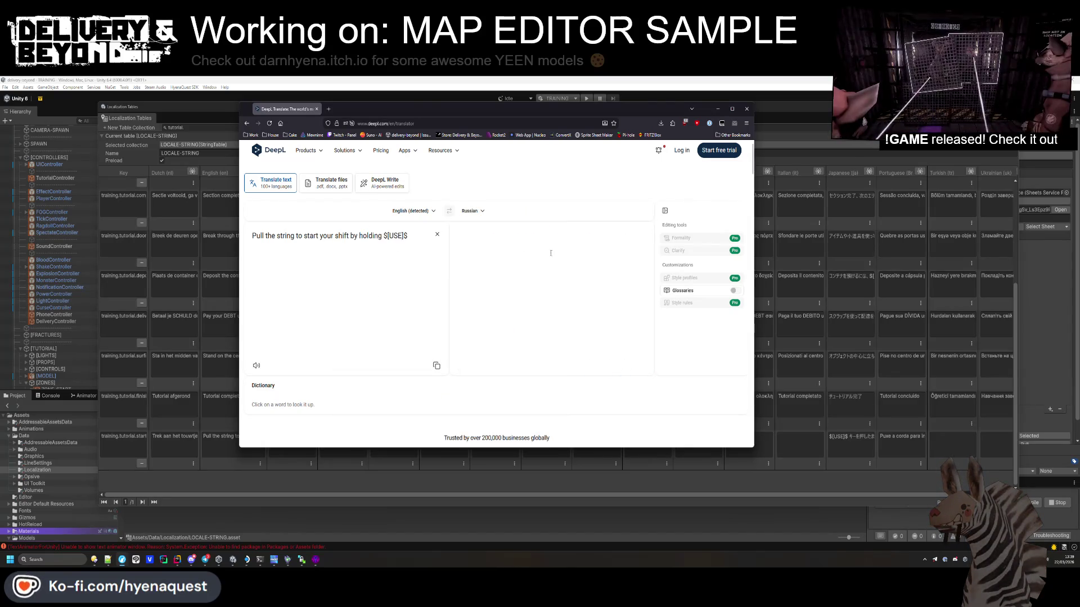
left_click(490, 247)
key("ctrl+a")
key("ctrl+c")
key("alt+Tab")
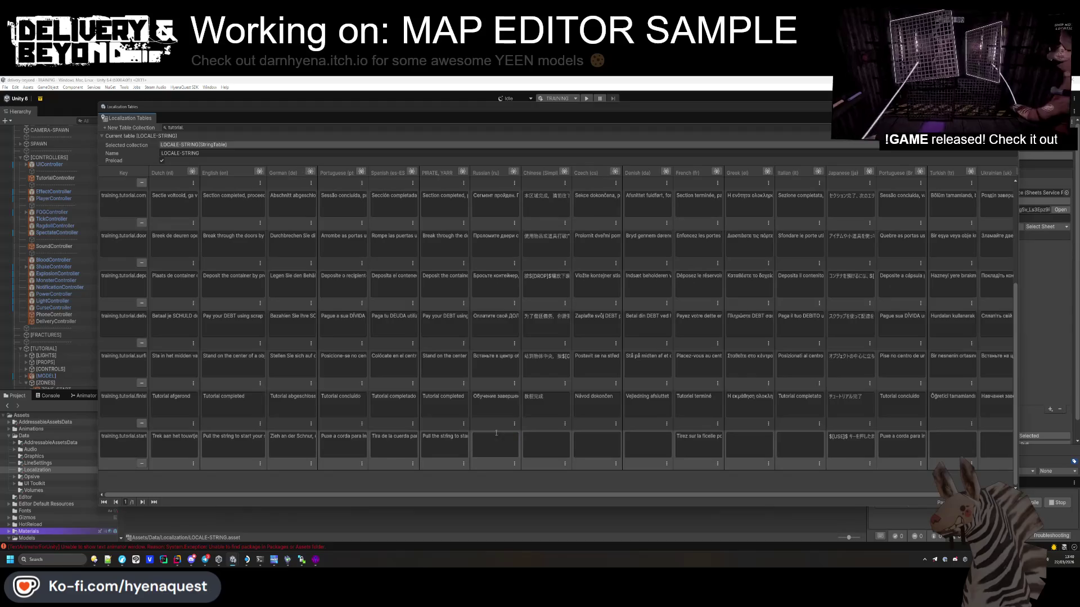
Step: Translate the line into Chinese (simplified) and paste it into the Chinese cell
key("alt+Tab")
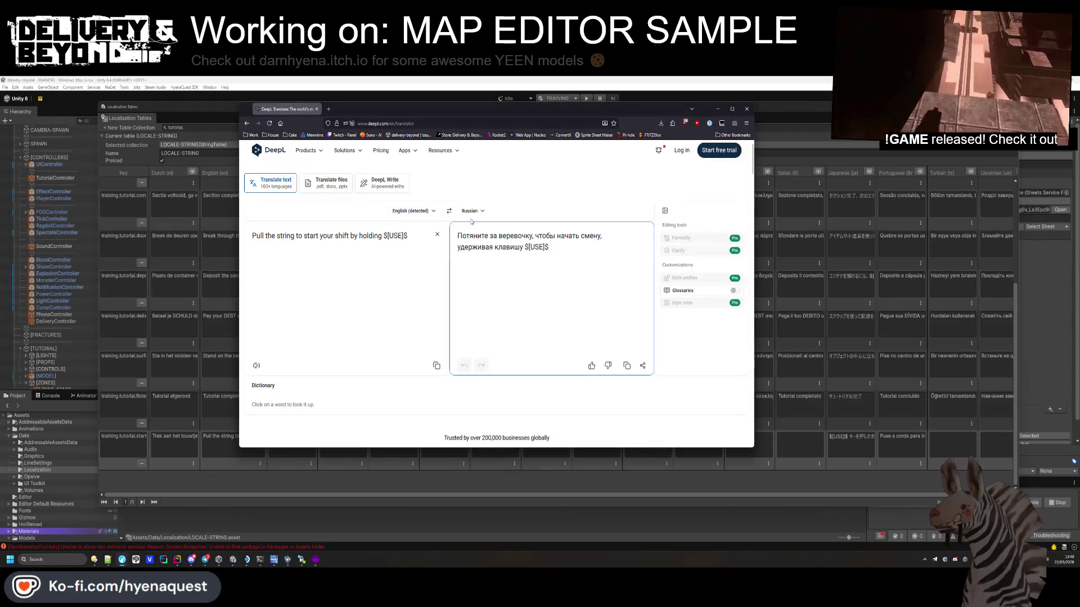
left_click(487, 211)
type("chine")
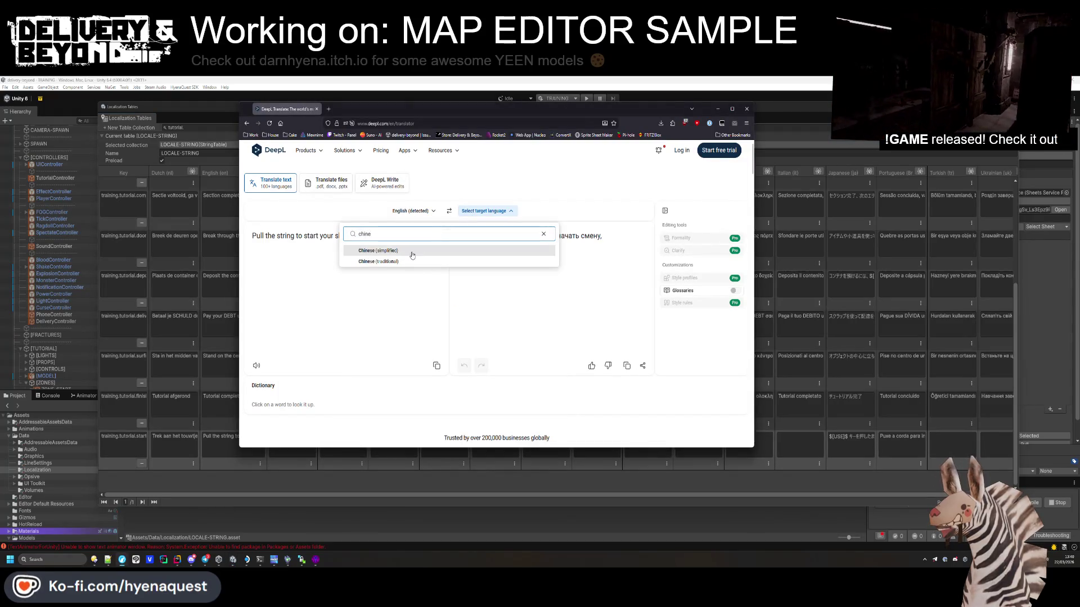
left_click(411, 262)
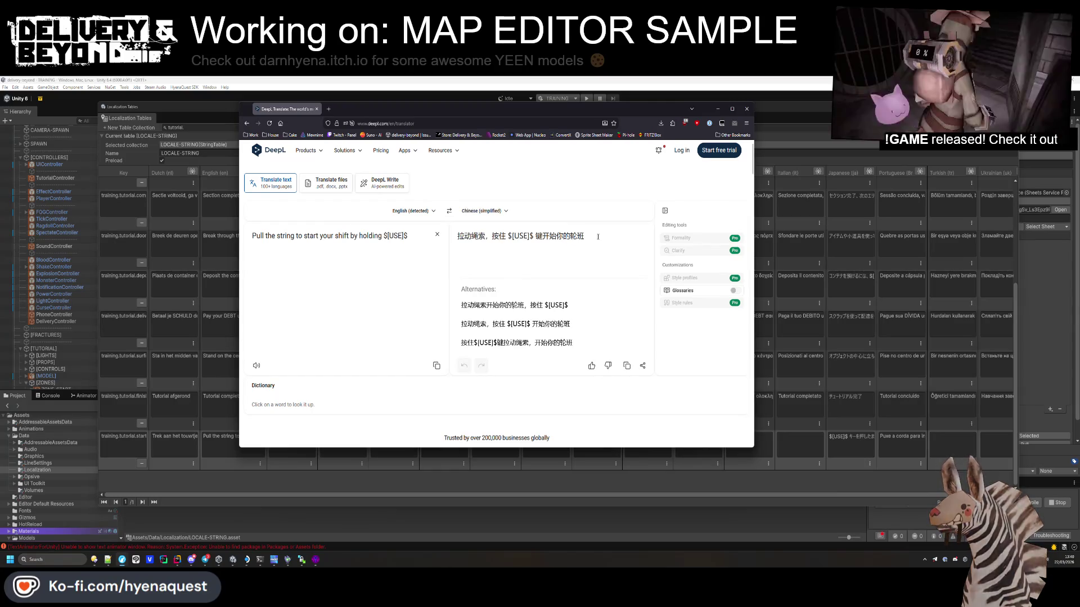
triple_click(506, 235)
key("ctrl+c")
key("alt+Tab")
key("ctrl+v")
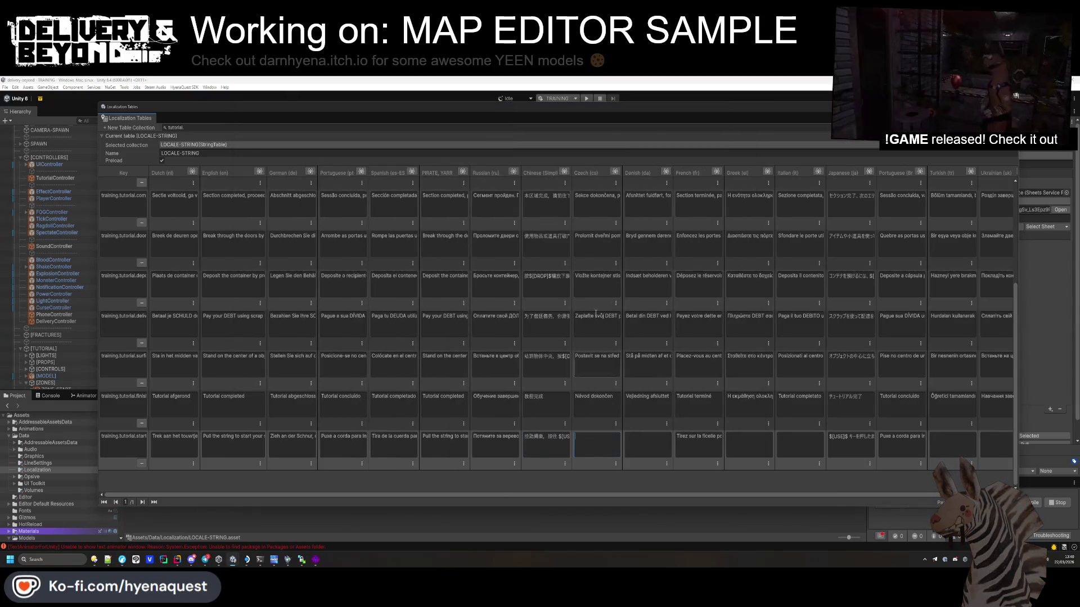
Step: Translate the line into Czech and paste it into the Czech cell
key("alt+Tab")
left_click(487, 211)
type("cz")
left_click(372, 252)
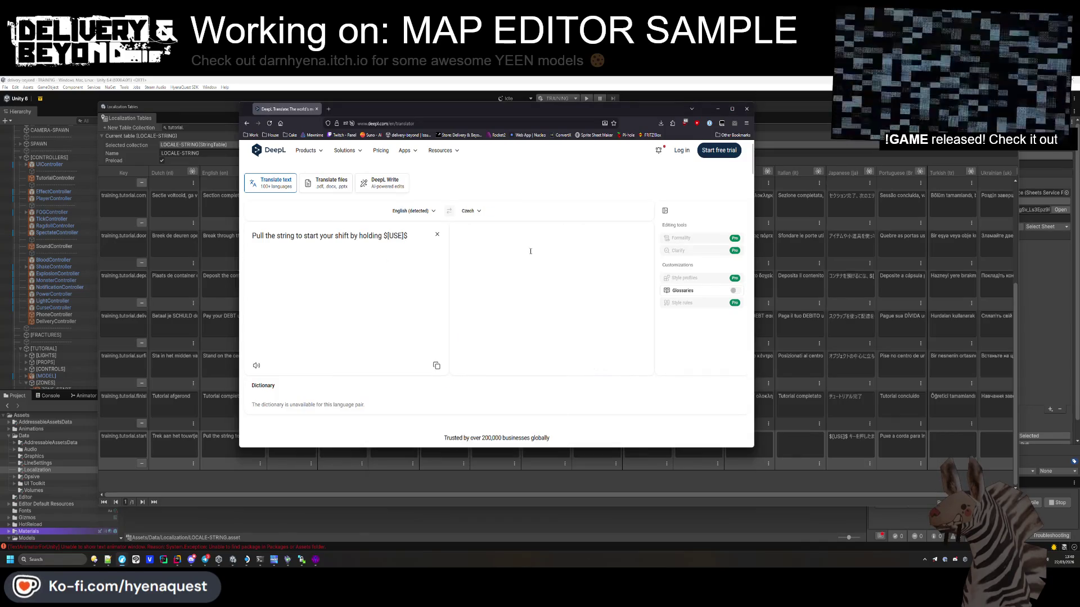
triple_click(568, 239)
key("ctrl+c")
key("alt+Tab")
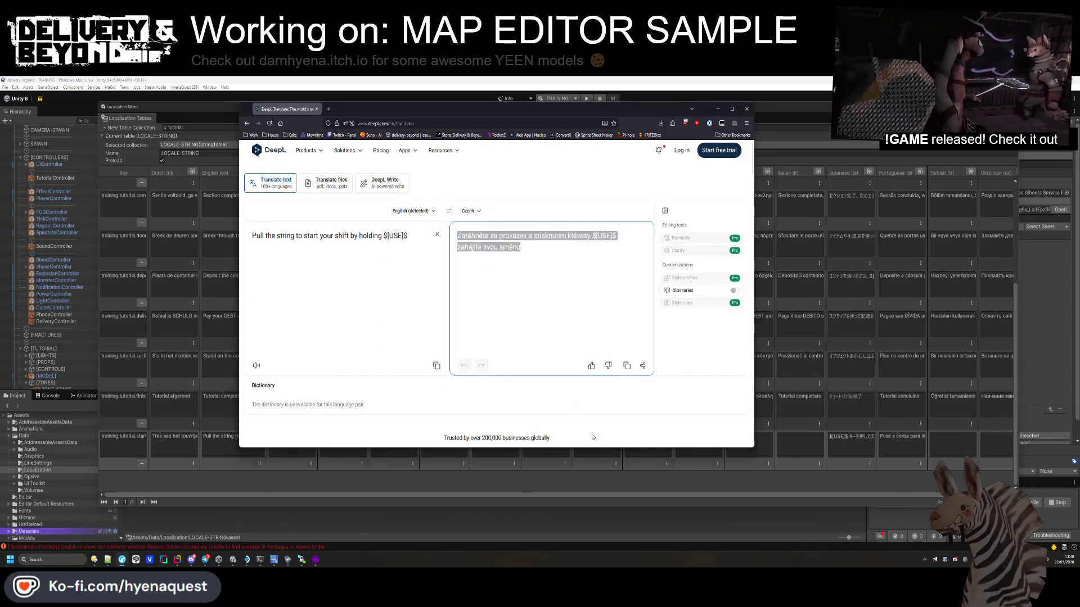
left_click(608, 444)
key("alt+Tab")
Step: Translate the line into Danish and paste it into the Danish cell
left_click(487, 211)
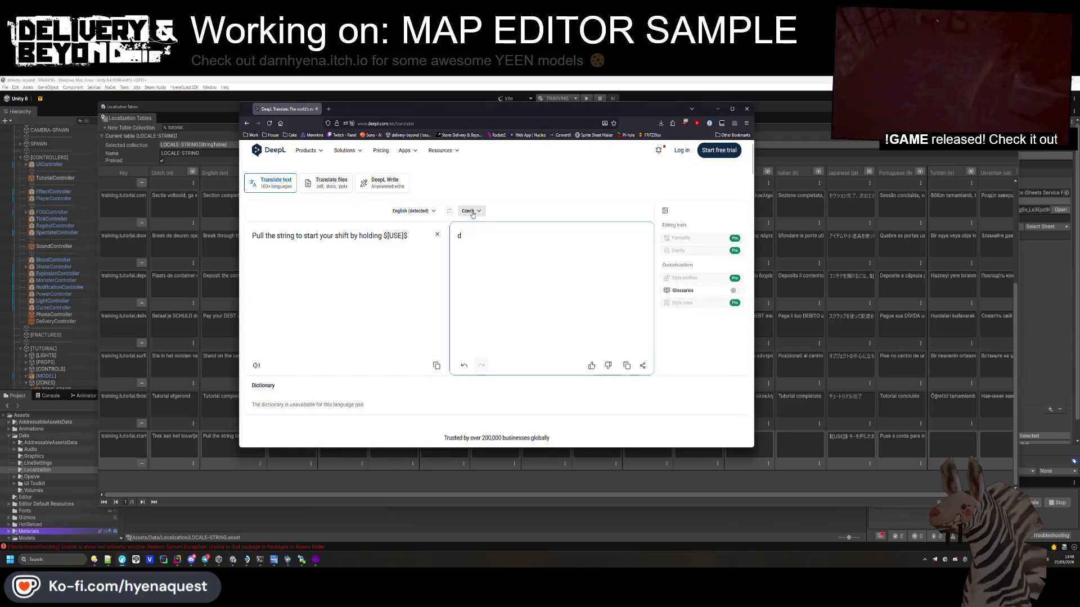
type("da")
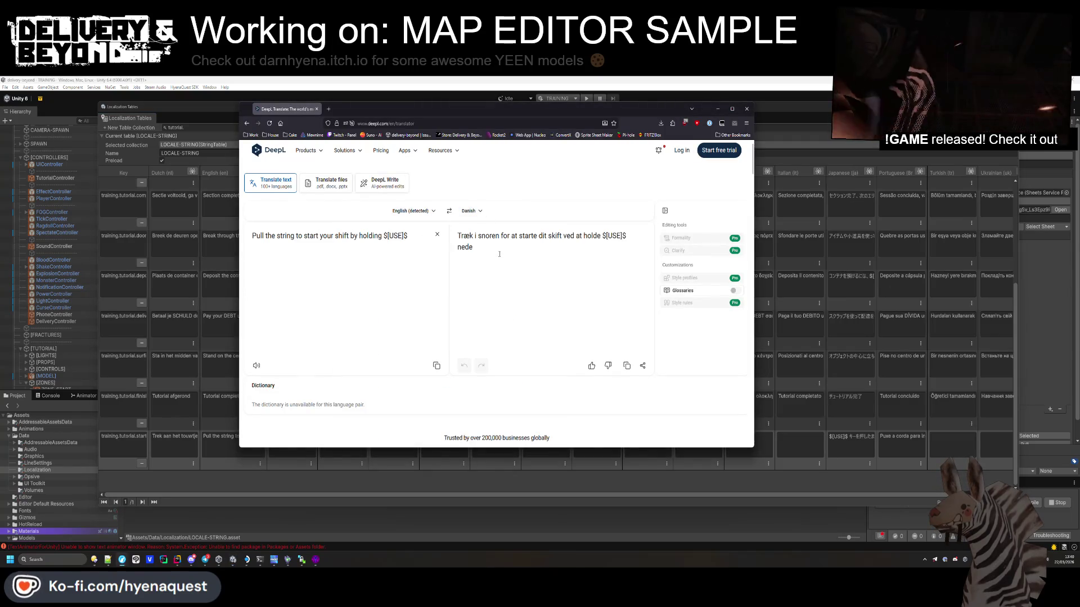
key("ctrl+a")
key("alt+Tab")
left_click(662, 444)
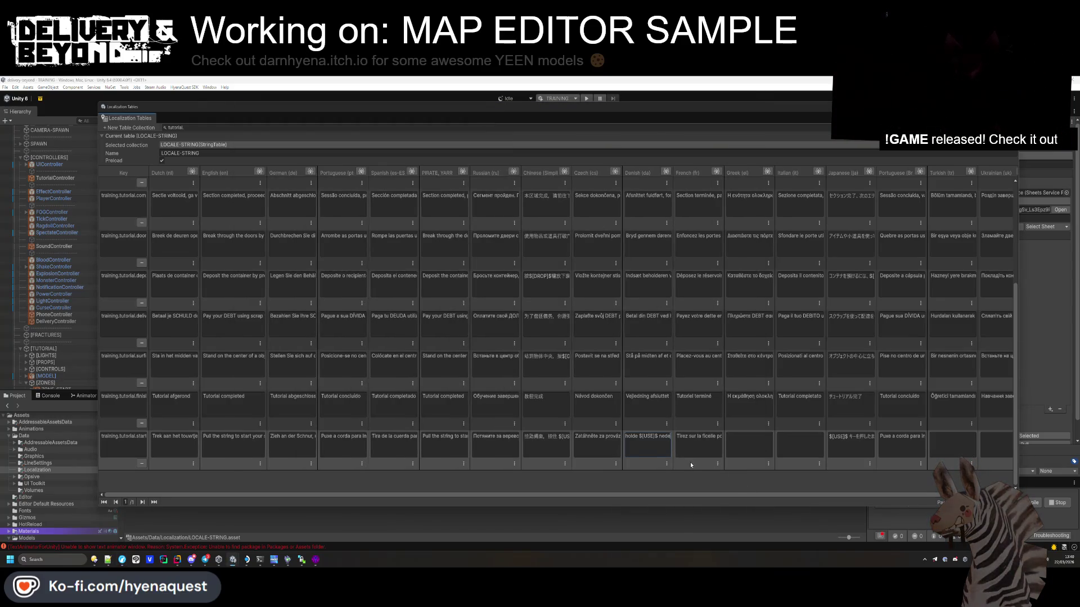
key("alt+Tab")
Step: Translate the line into Greek and copy it into the Greek cell
key("alt+Tab")
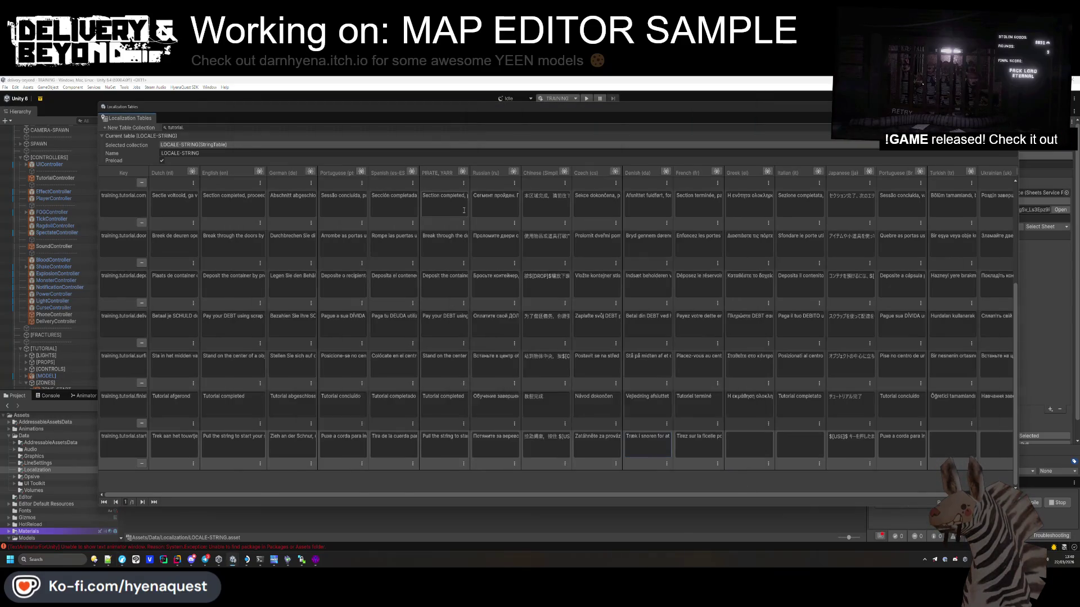
key("alt+Tab")
left_click(468, 211)
type("gree")
left_click(364, 284)
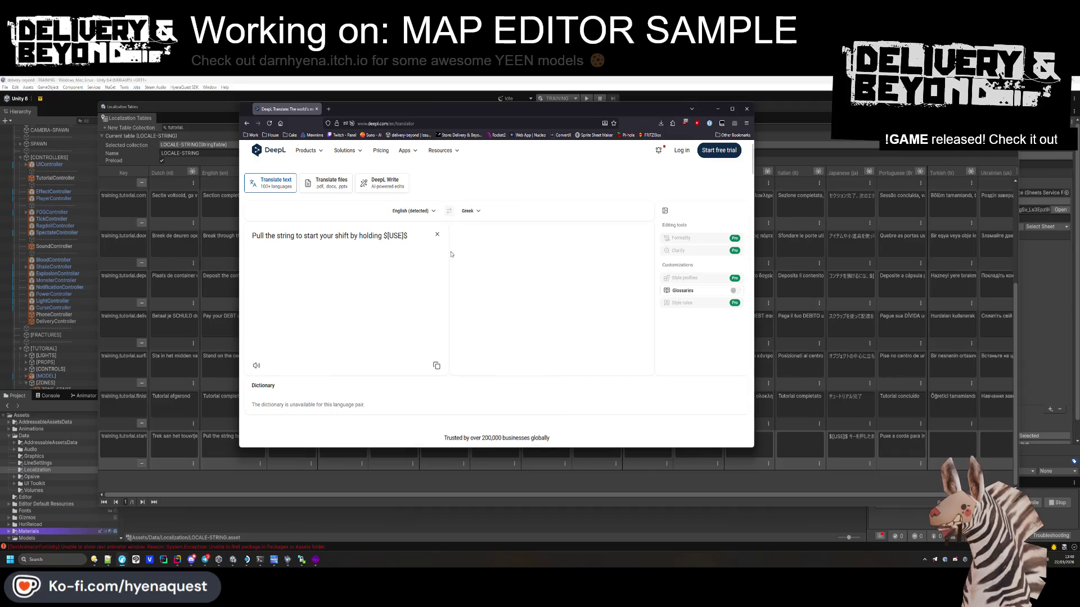
triple_click(532, 248)
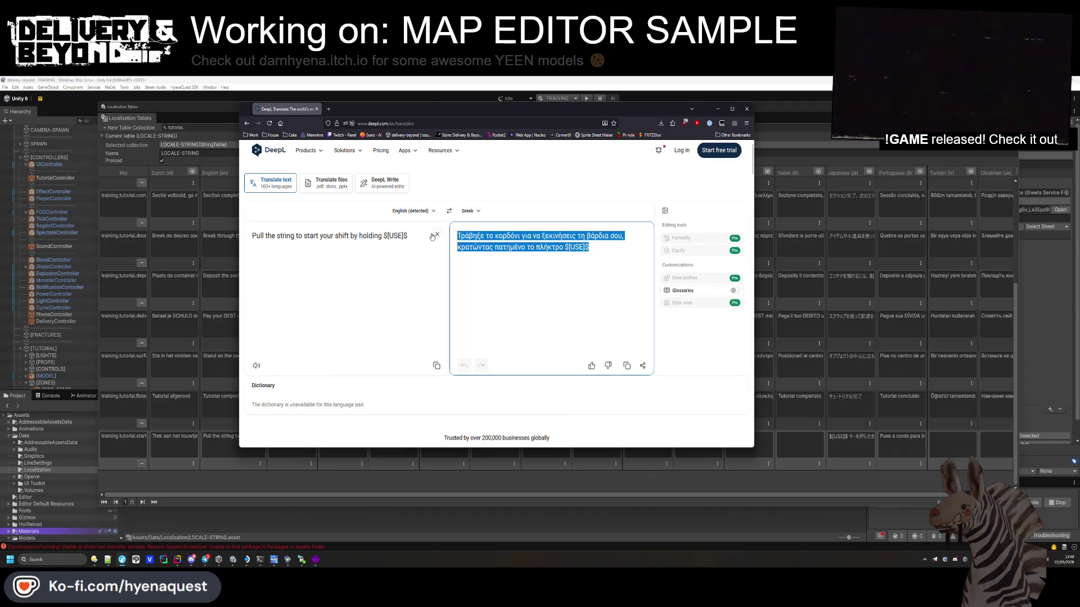
key("alt+Tab")
key("alt+Tab")
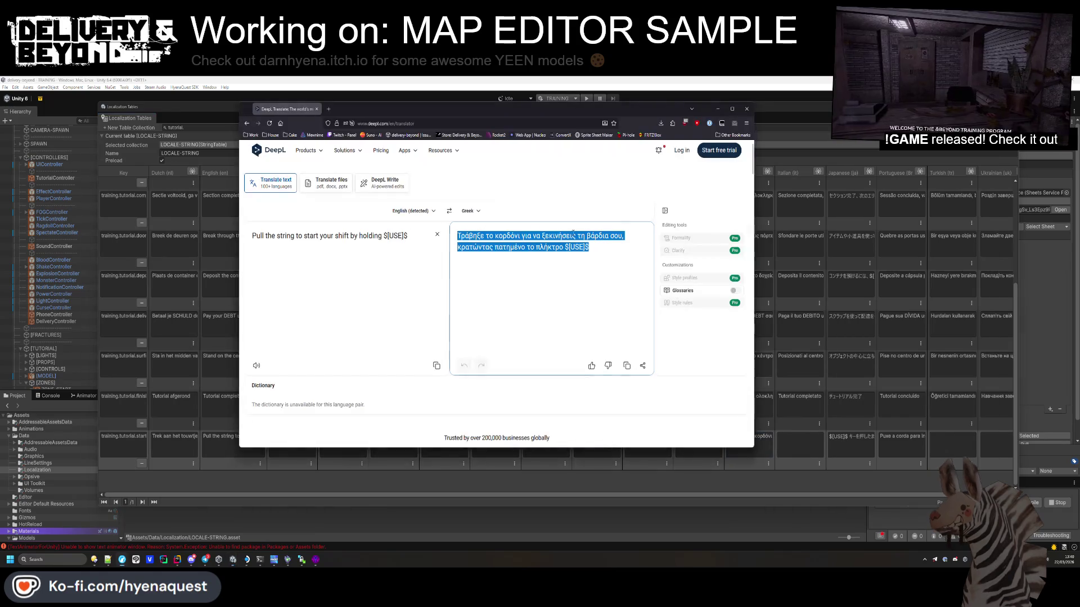
Step: Translate the line into Italian and paste it into the Italian cell
left_click(476, 217)
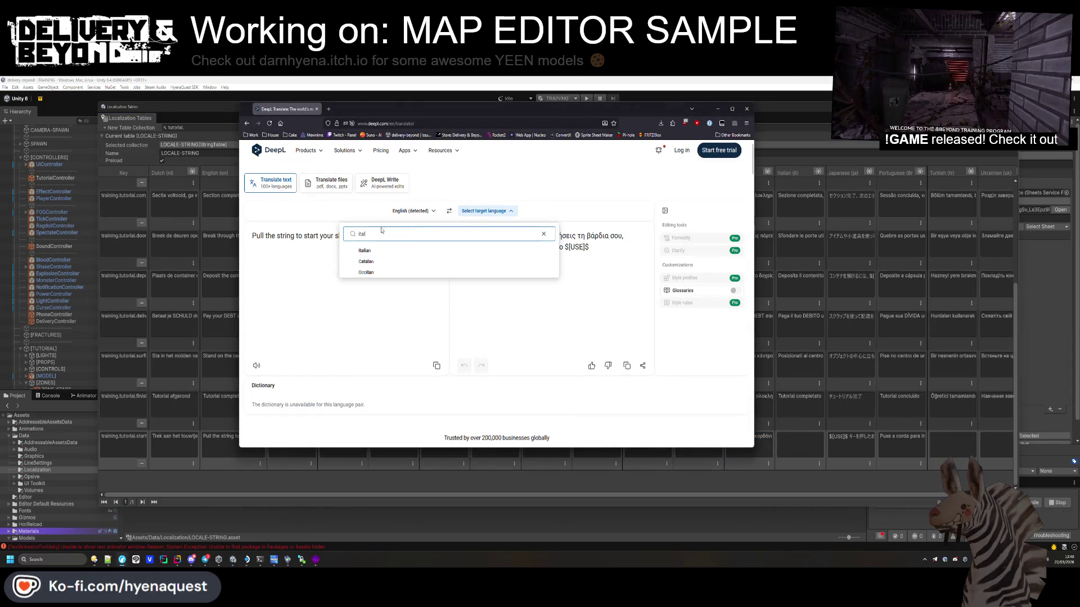
left_click(364, 250)
key("Tab")
left_click(816, 446)
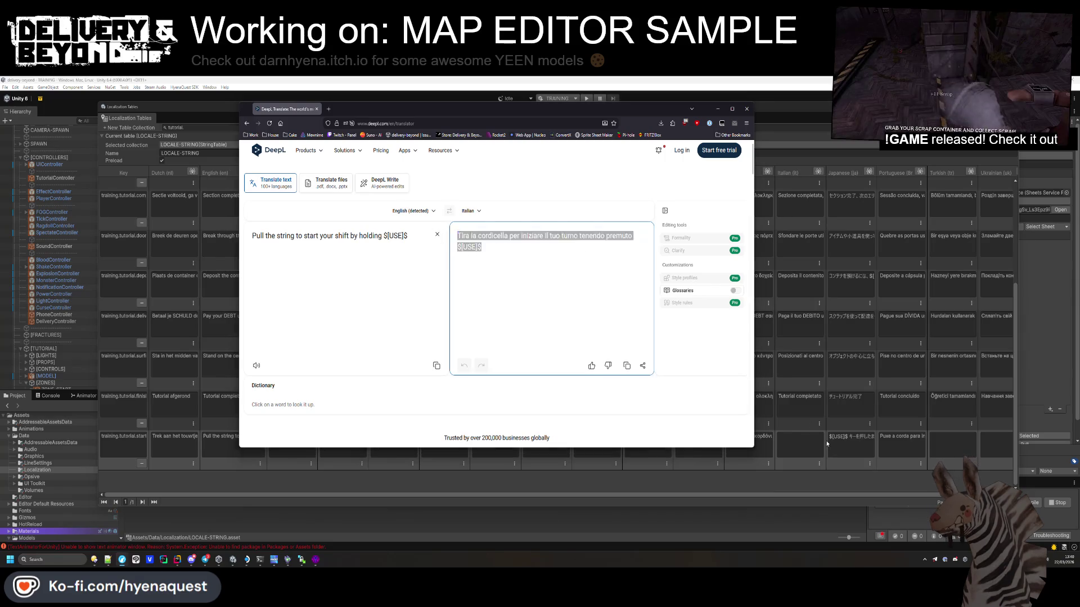
key("alt+Tab")
Step: Translate the line into Turkish and paste it into the Turkish cell
left_click(485, 211)
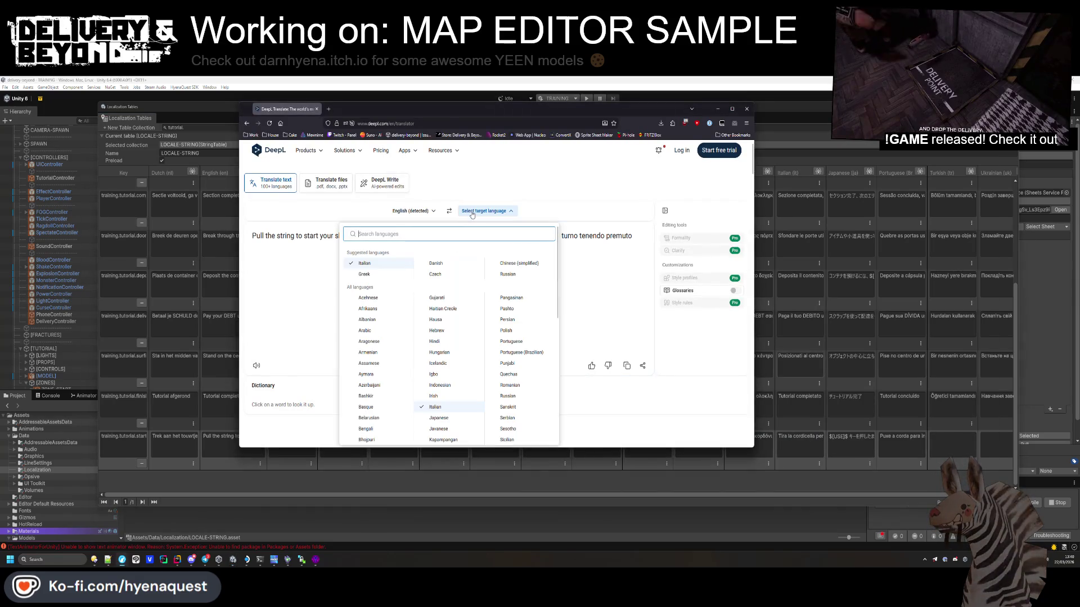
type("turk")
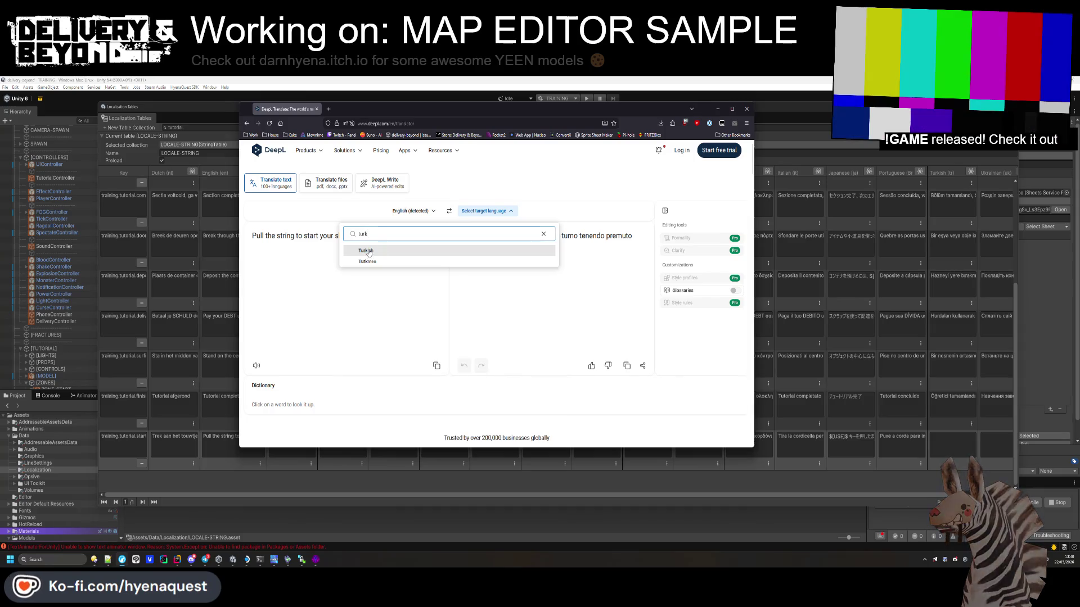
key("Return")
triple_click(500, 249)
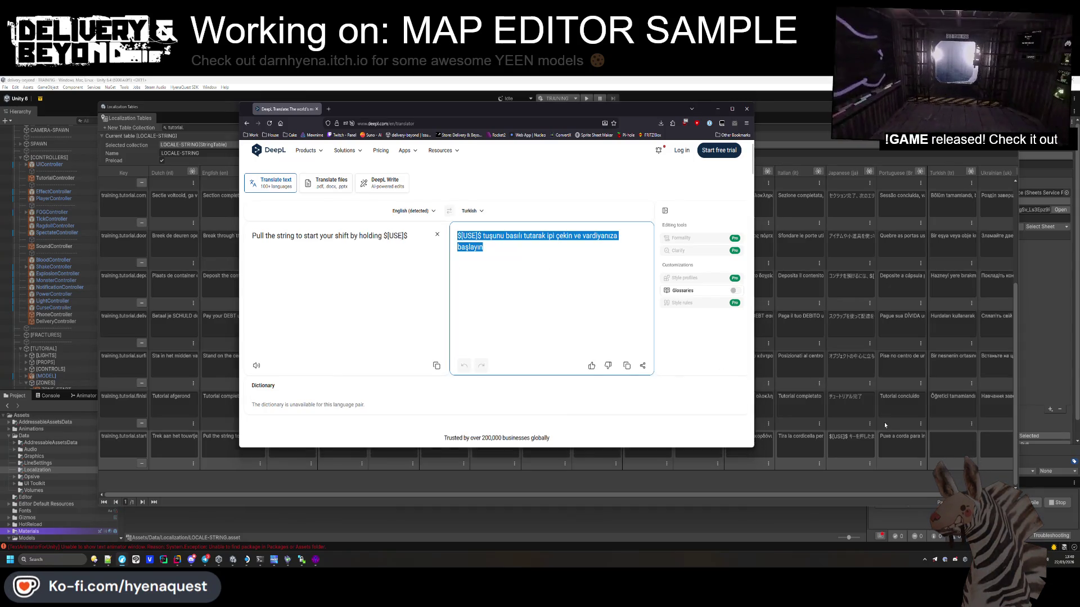
left_click(953, 446)
key("alt+Tab")
Step: Translate the line into Ukrainian and copy it for the Ukrainian cell
left_click(485, 211)
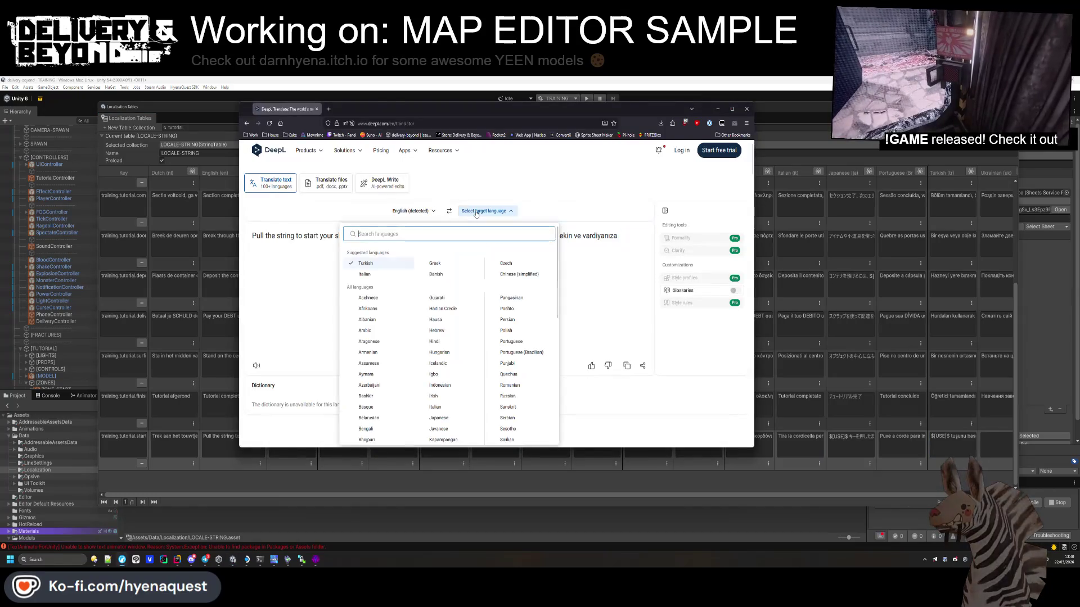
type("urk")
key("BackSpace")
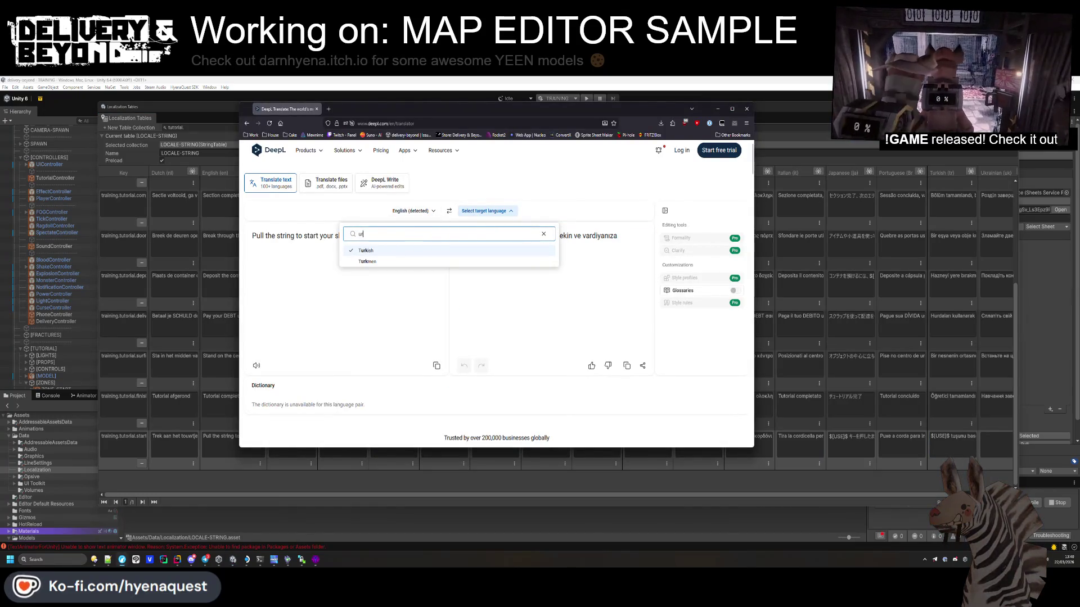
key("Return")
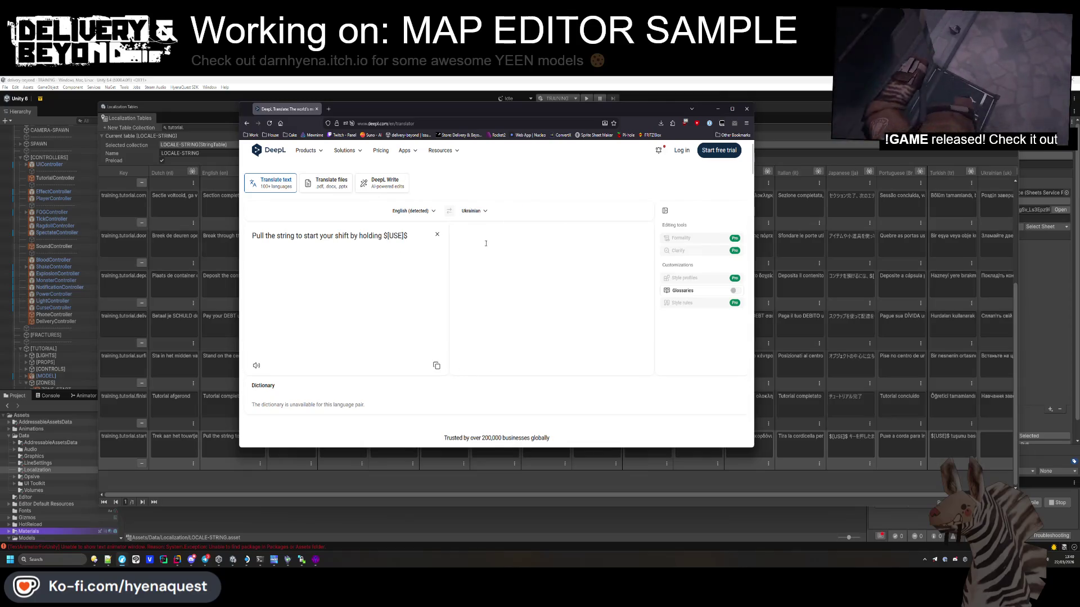
triple_click(493, 250)
key("ctrl+c")
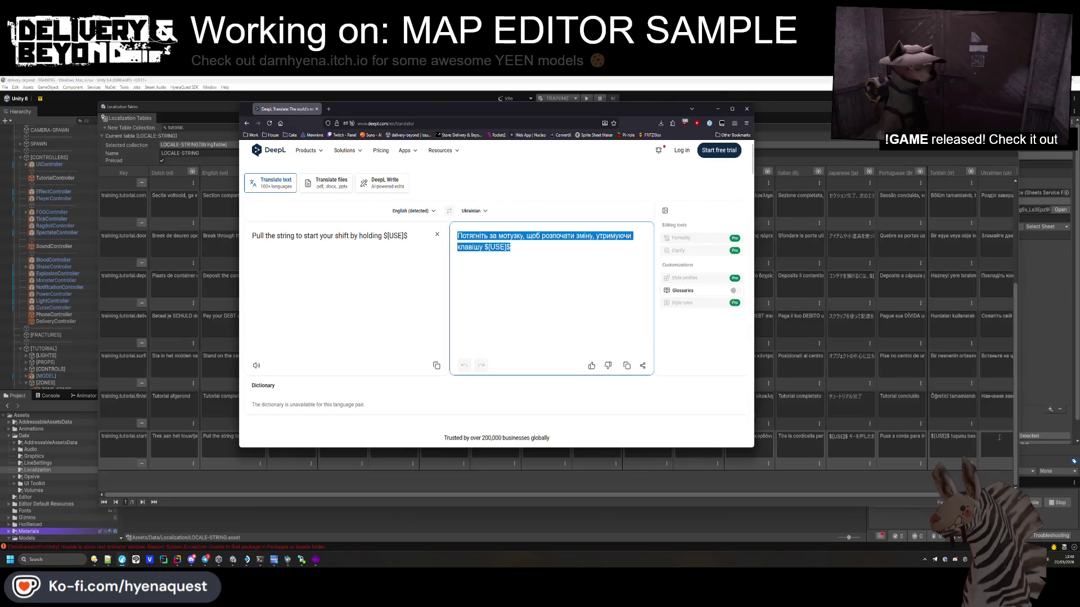
key("alt+Tab")
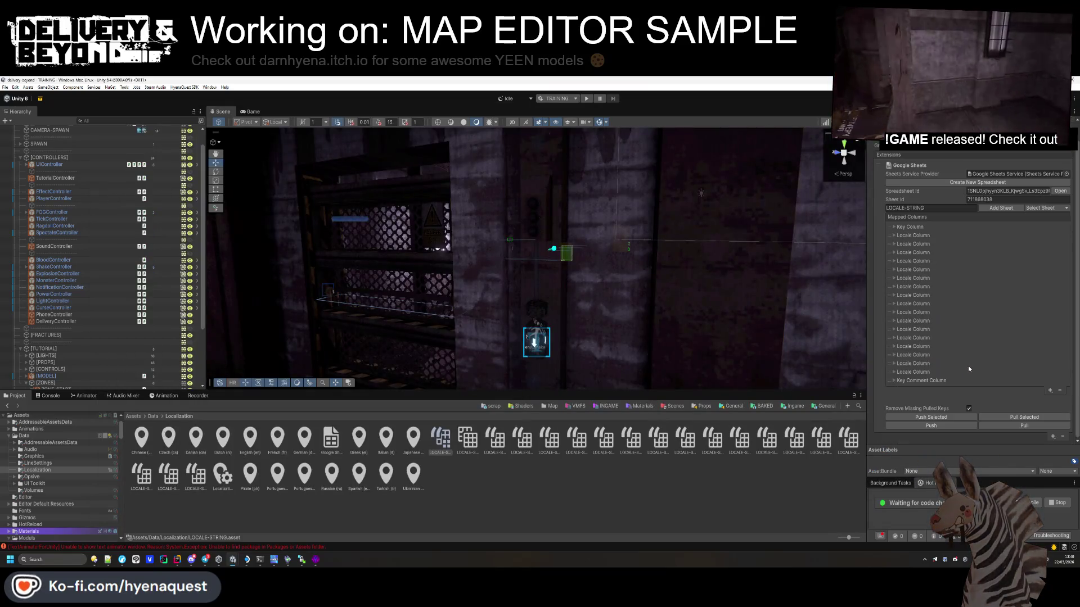
Step: Push the LOCALE-STRING table with the new tutorial translations to its Google Sheet
left_click(931, 426)
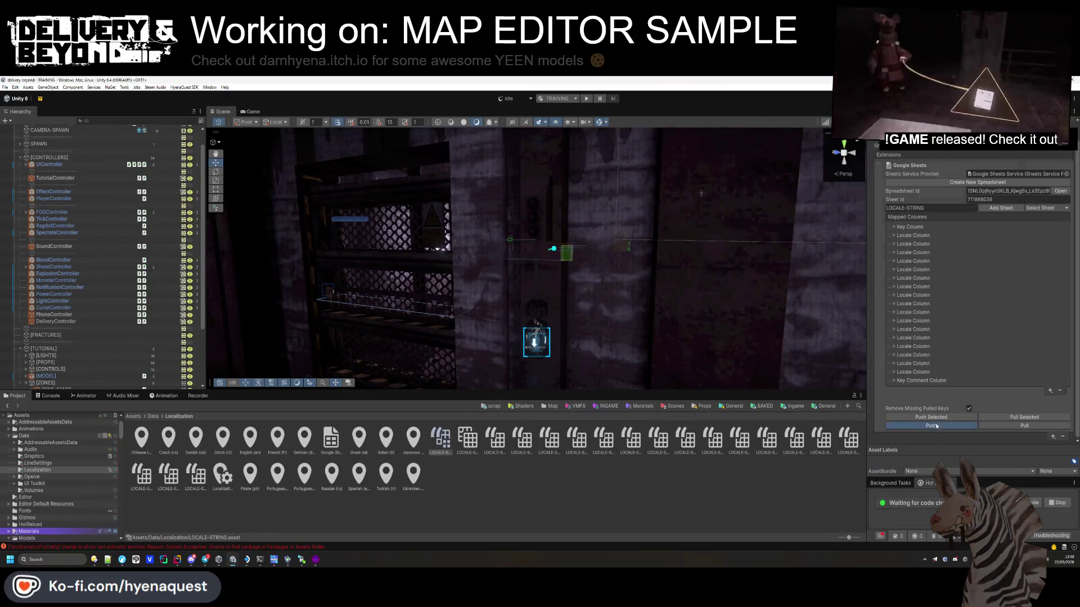
left_click(935, 437)
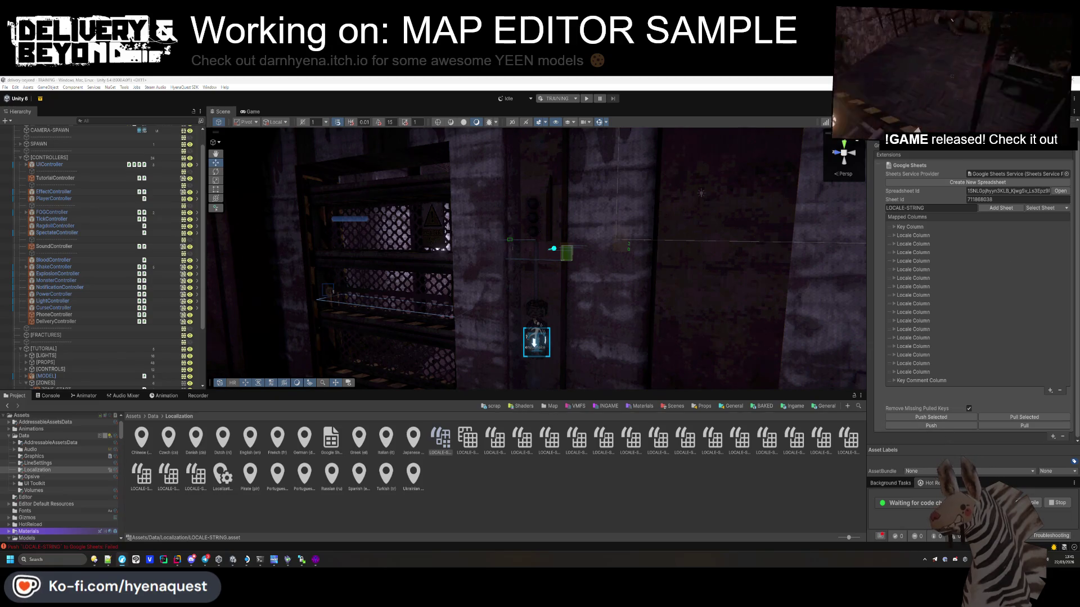
key("alt+Tab")
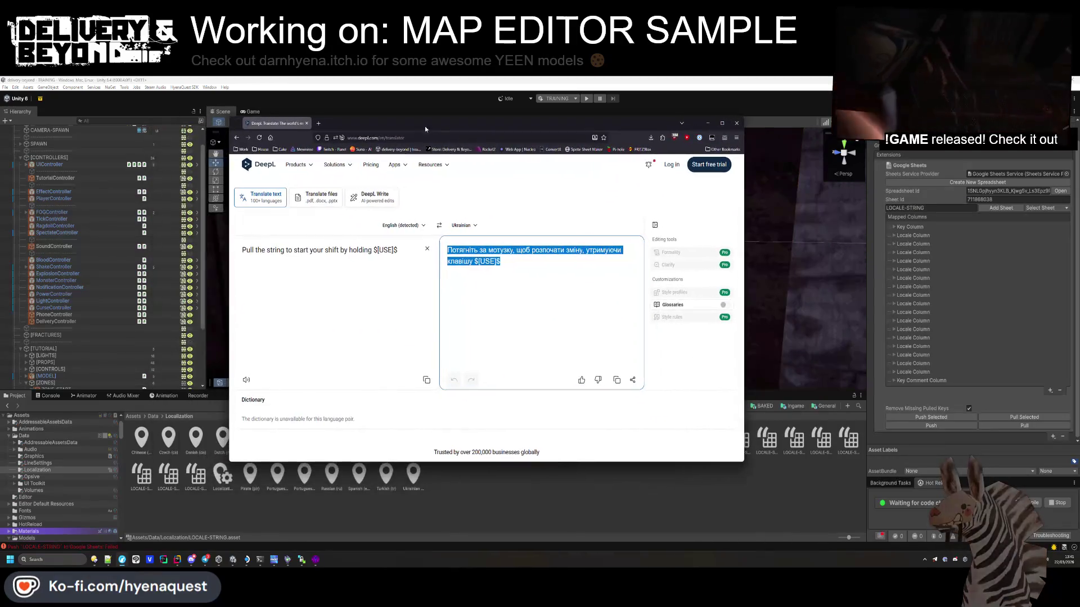
key("alt+Tab")
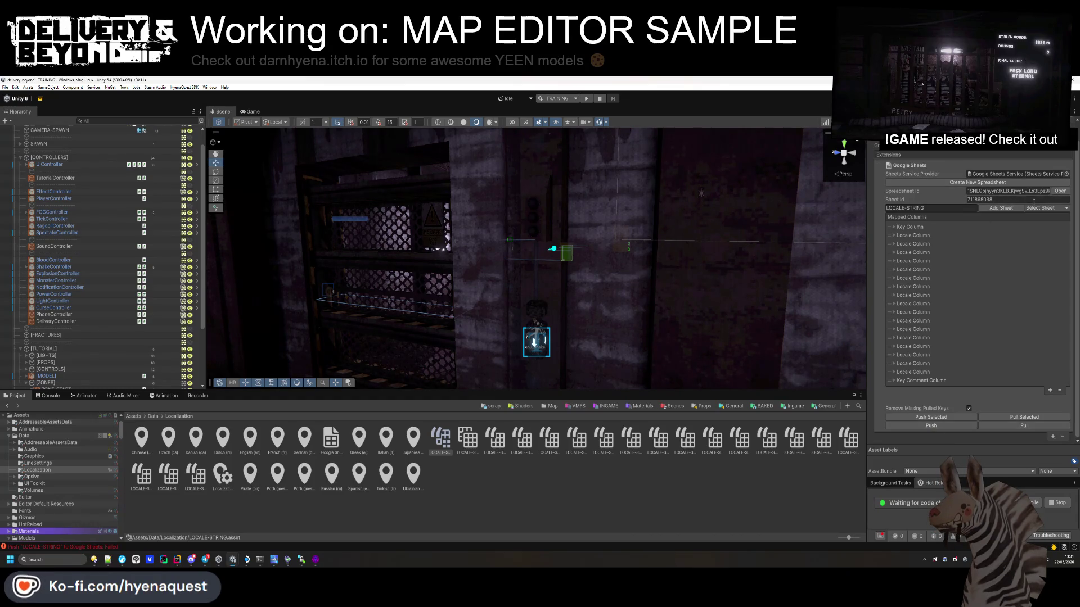
Step: Move the training.tutorial.start-switch row from 251 up to row 237, then pull the sheet into Unity
left_click(1057, 191)
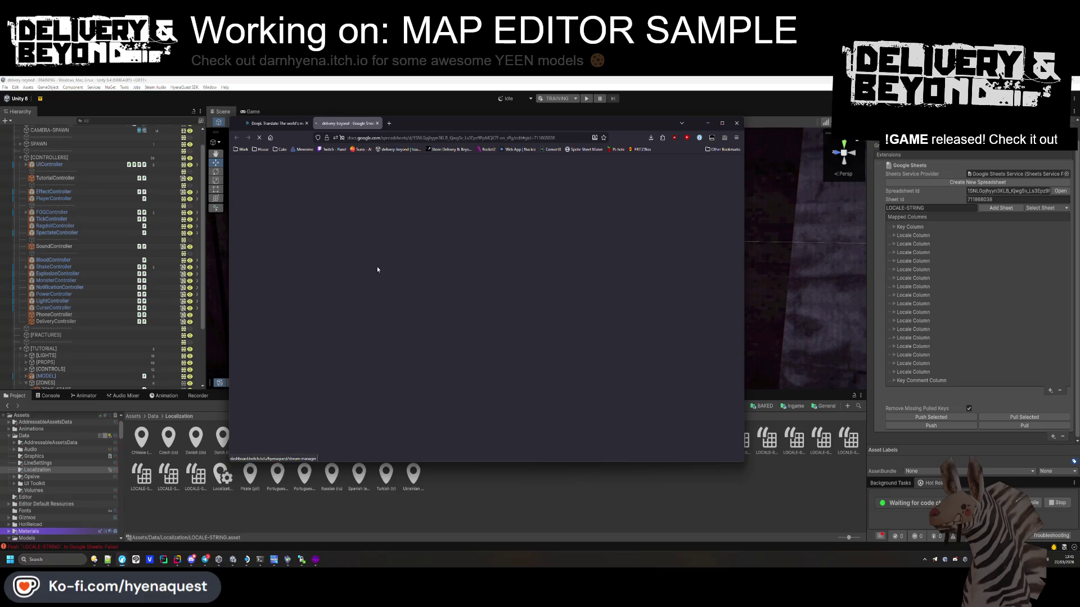
scroll(354, 315, "down", 20)
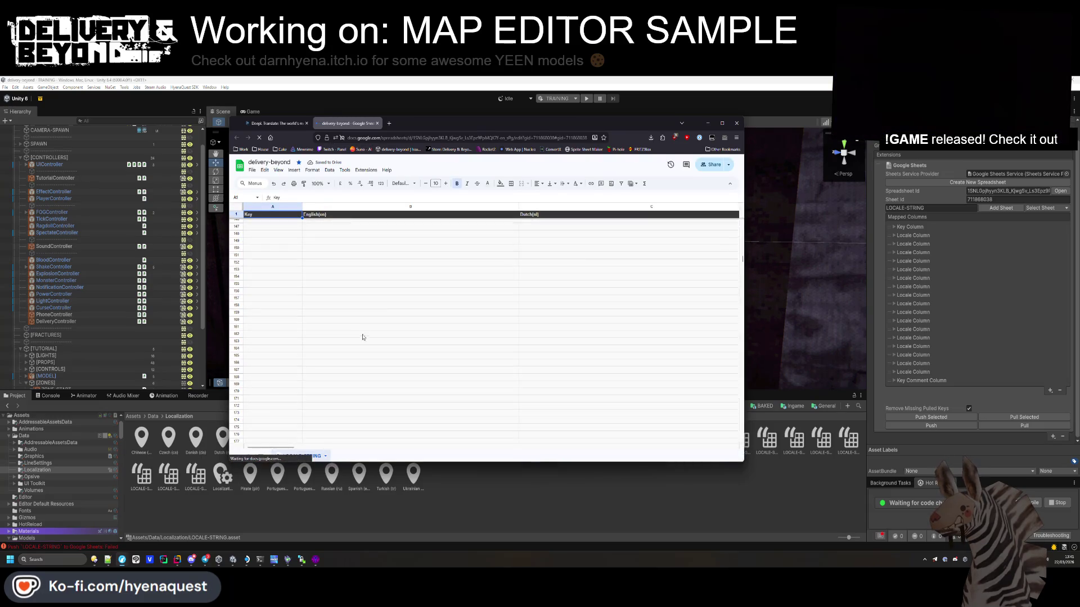
scroll(351, 329, "down", 5)
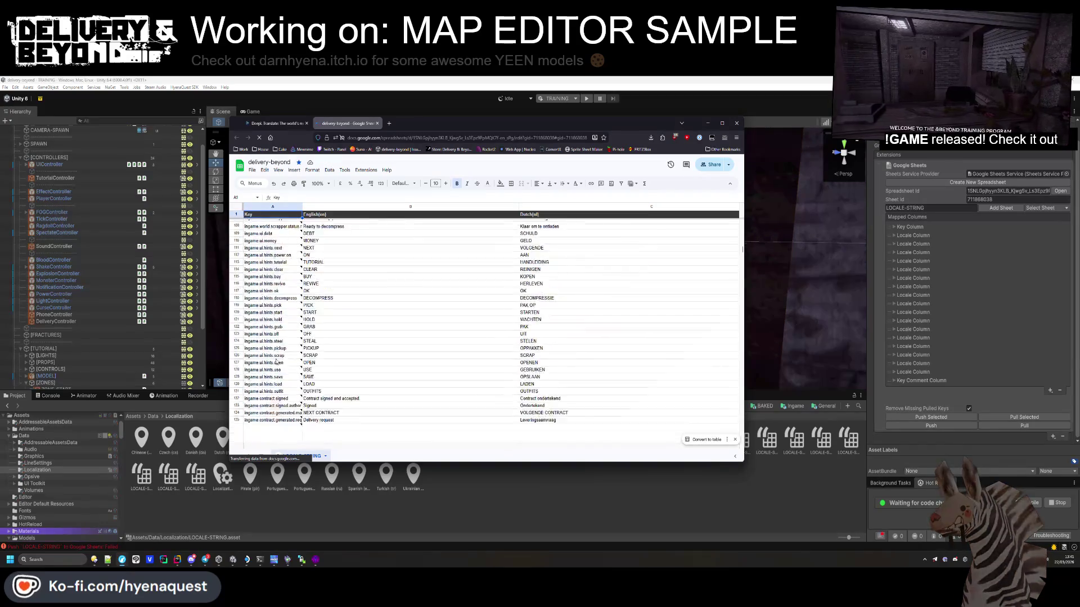
scroll(276, 345, "down", 20)
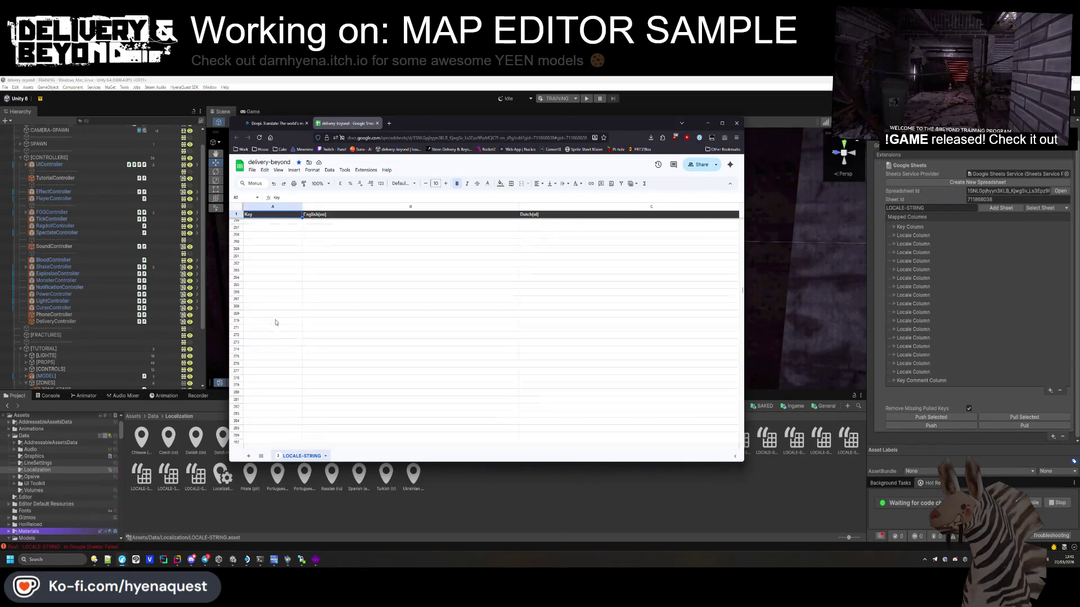
left_click(236, 400)
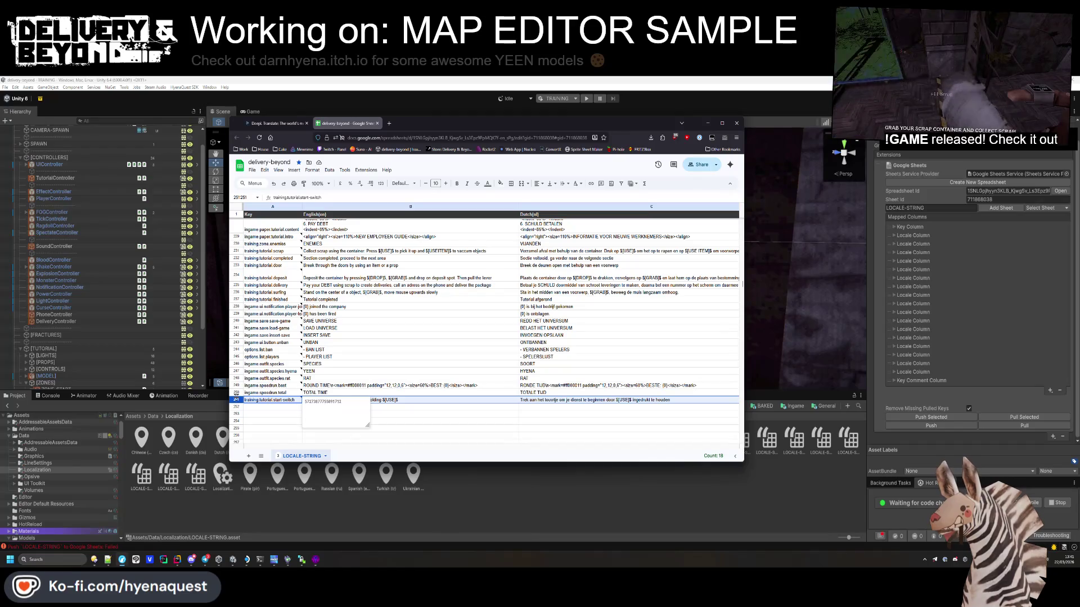
left_click_drag(243, 335, 243, 298)
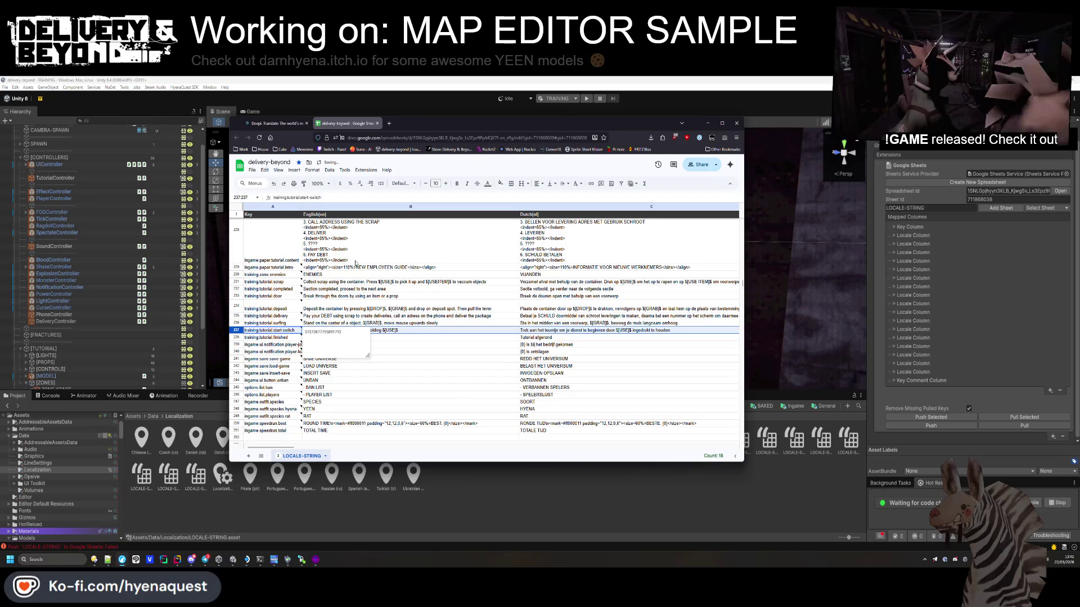
left_click(1023, 426)
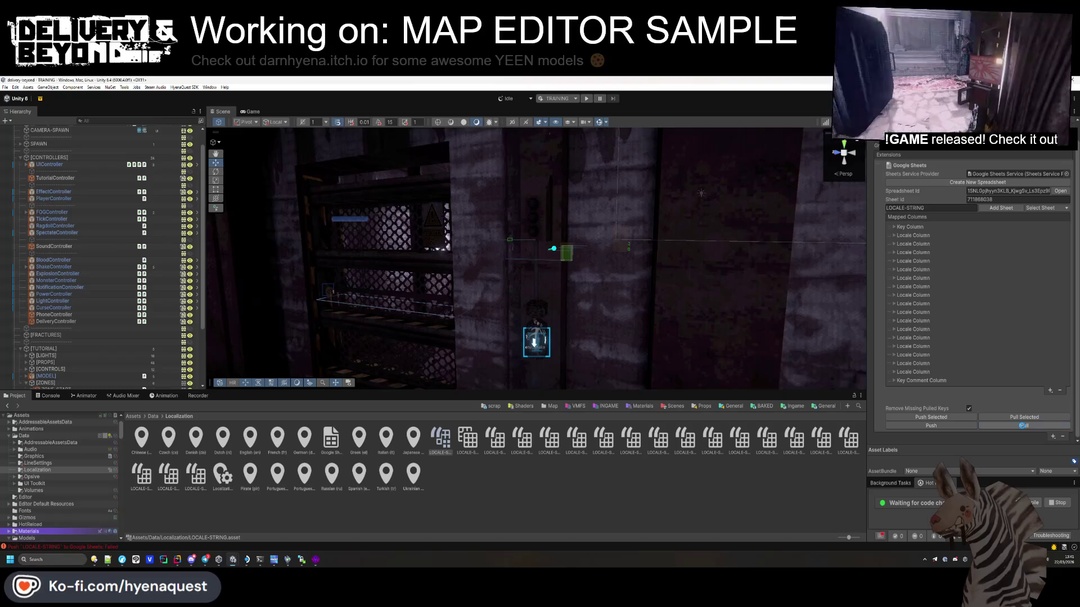
Step: Set ZONE-START's notification key to training.tutorial.start-switch and its Id to intro-start
left_click(845, 358)
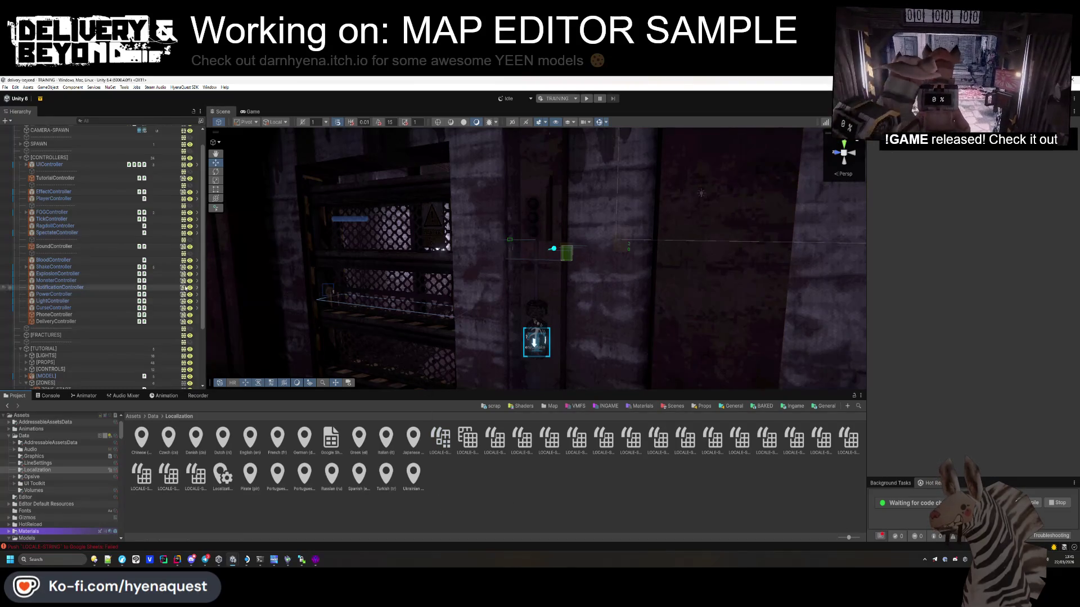
scroll(53, 365, "down", 3)
left_click(32, 338)
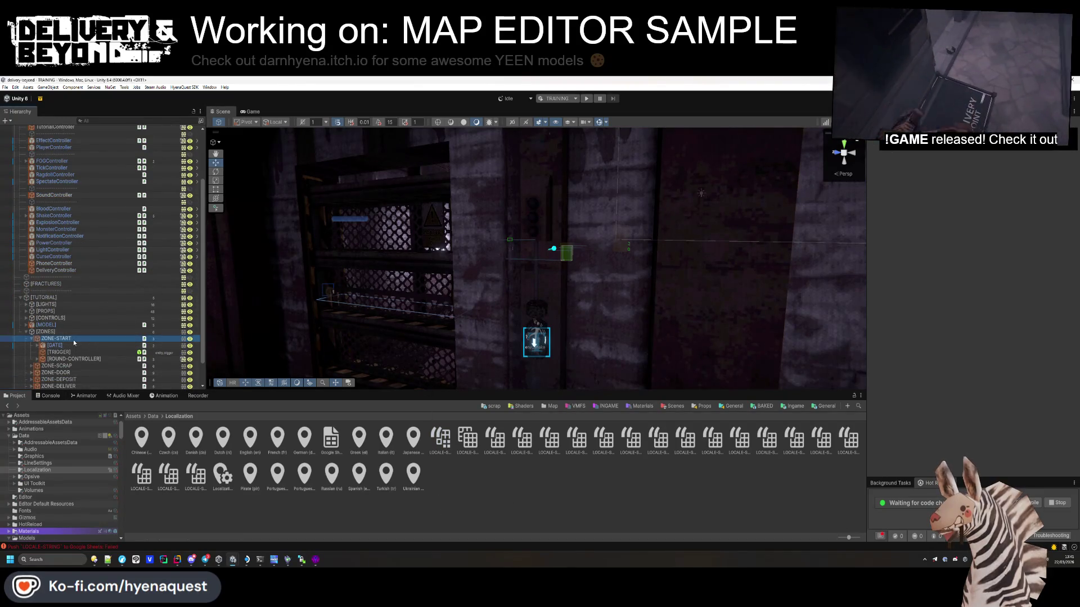
left_click(57, 338)
key("ctrl+a")
key("ctrl+v")
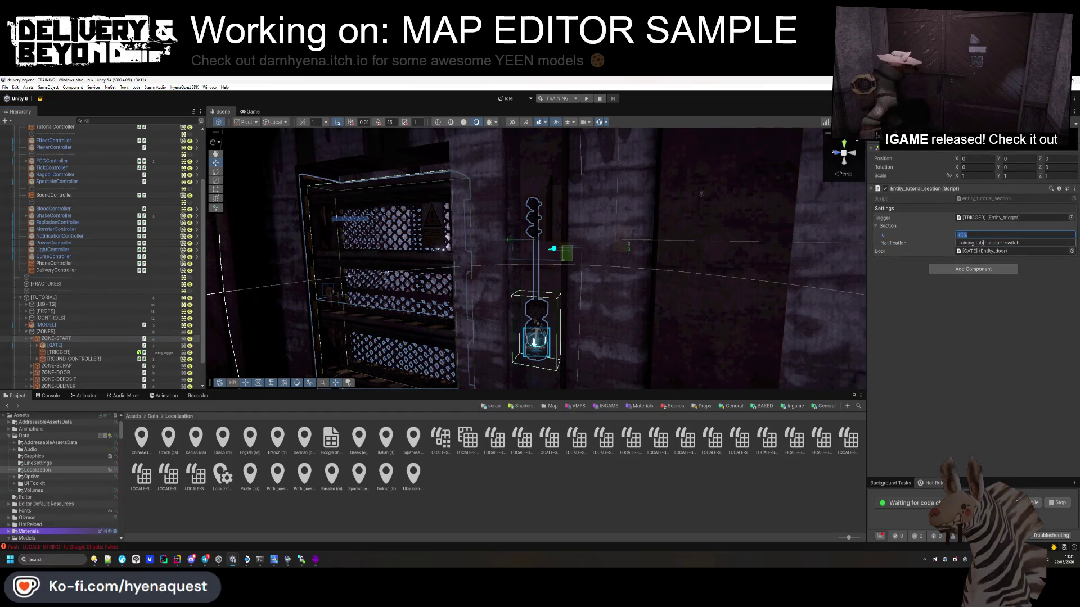
type("-start")
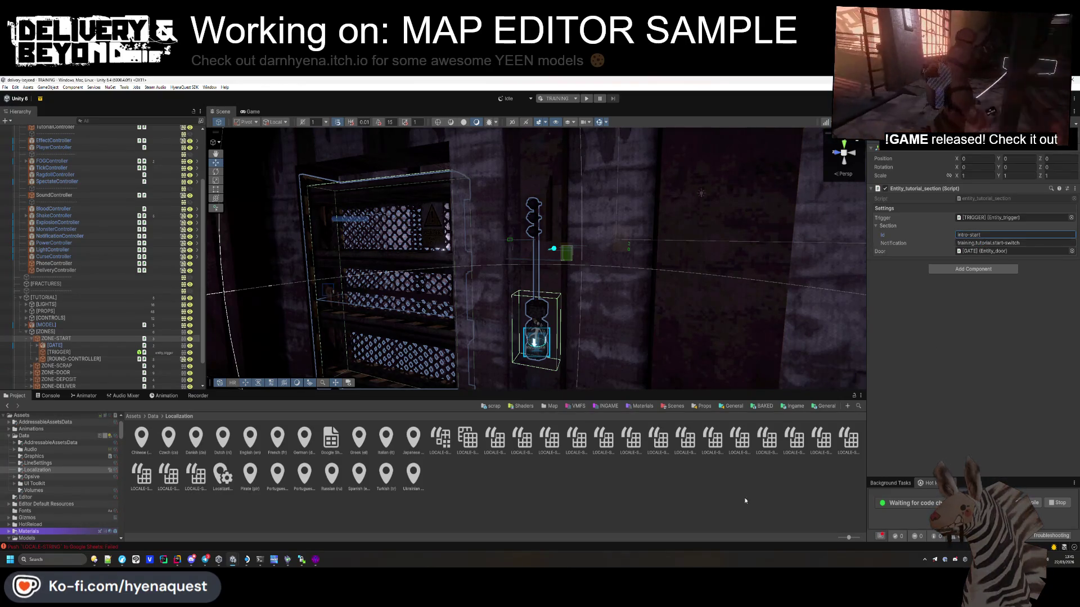
left_click(556, 274)
mouse_move(555, 271)
left_mouse_down()
mouse_move(558, 301)
mouse_move(631, 345)
mouse_move(518, 349)
mouse_move(476, 327)
mouse_move(532, 339)
mouse_move(489, 322)
left_mouse_up()
Step: Collapse the tutorial and controllers hierarchy groups and check the Google Sheets error details
left_click(20, 297)
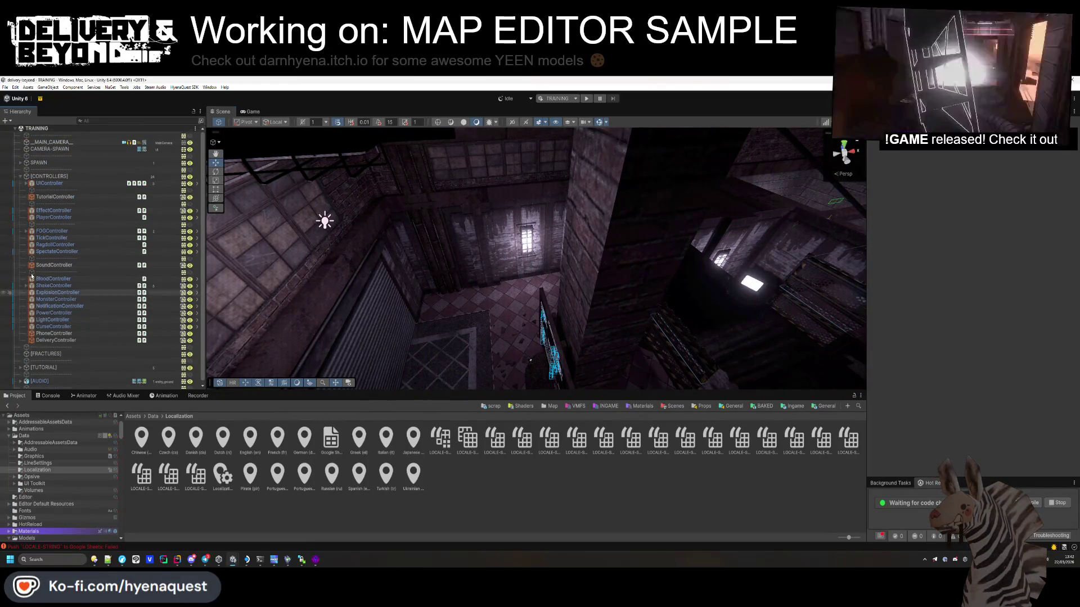
left_click(20, 176)
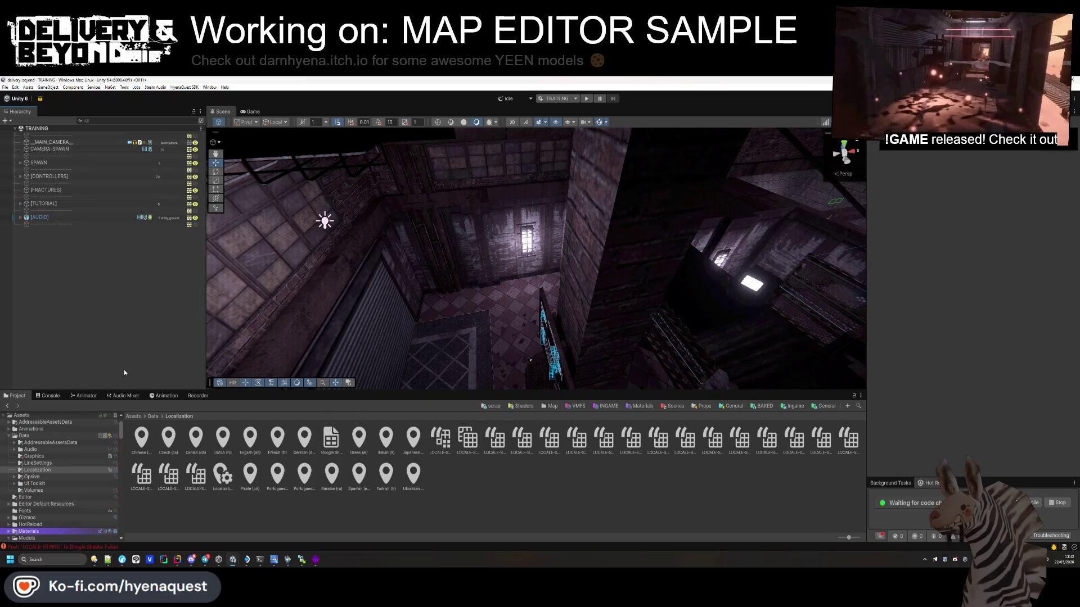
left_click(62, 547)
left_click(16, 395)
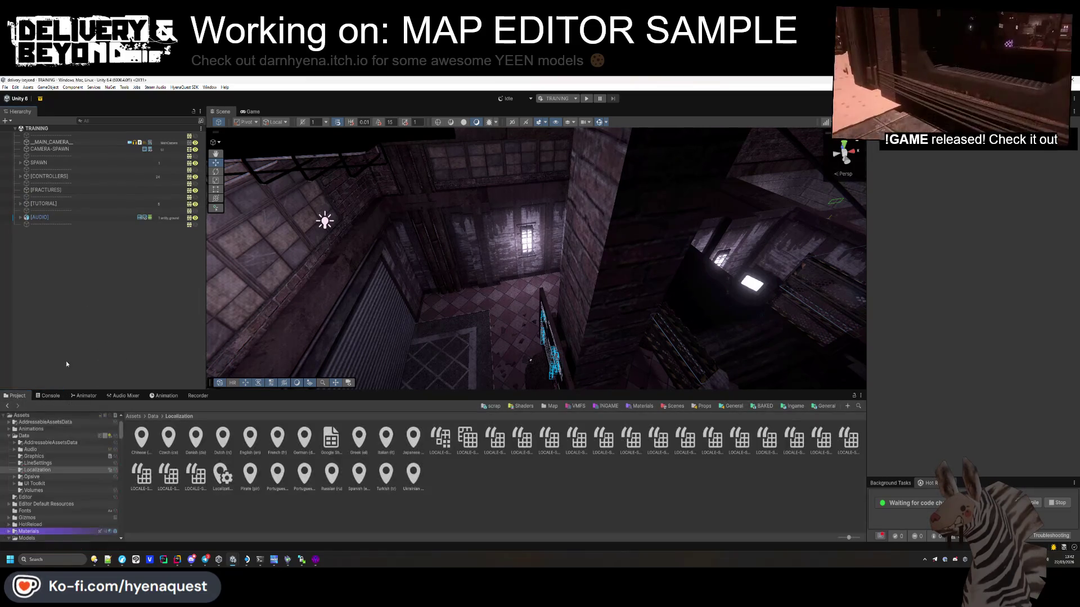
Step: Connect the Unity project to Crowdin
left_click(155, 87)
mouse_move(119, 89)
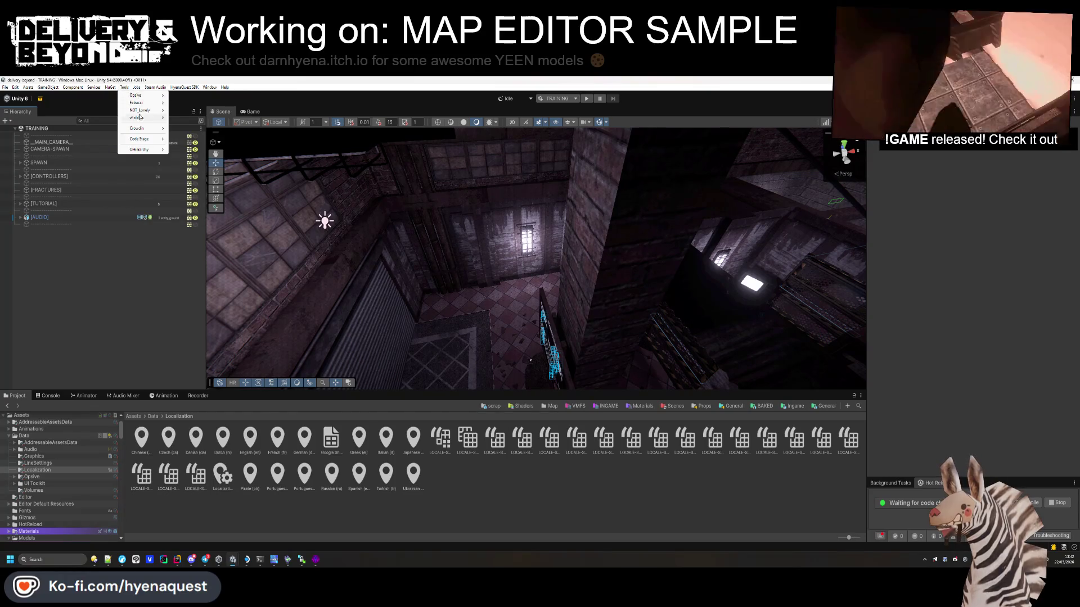
mouse_move(142, 131)
left_click(206, 130)
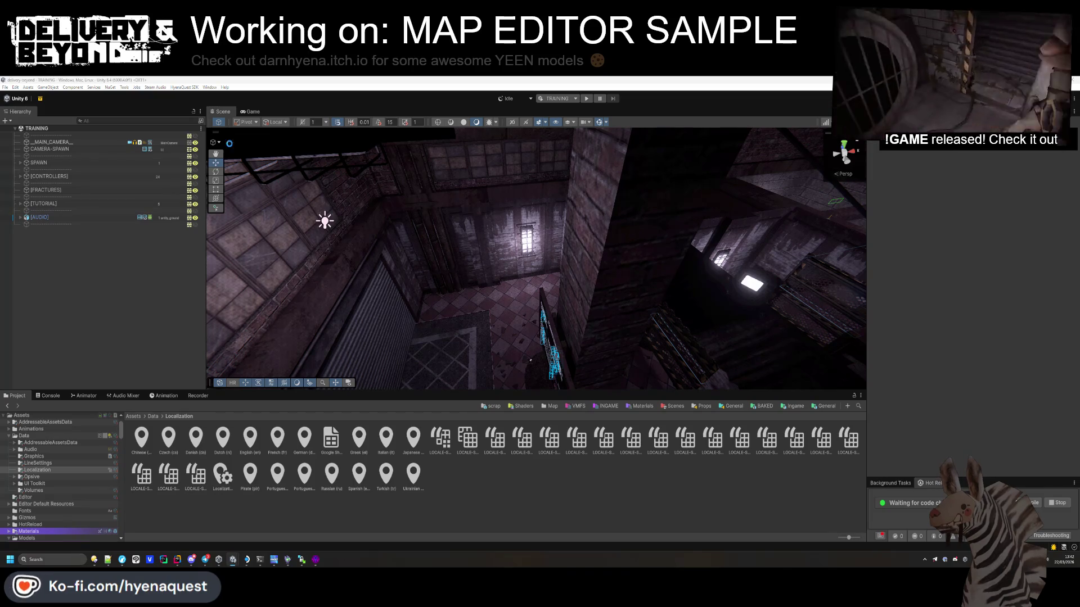
Step: Push the LOCALE-STRING source strings to Crowdin
left_click(125, 88)
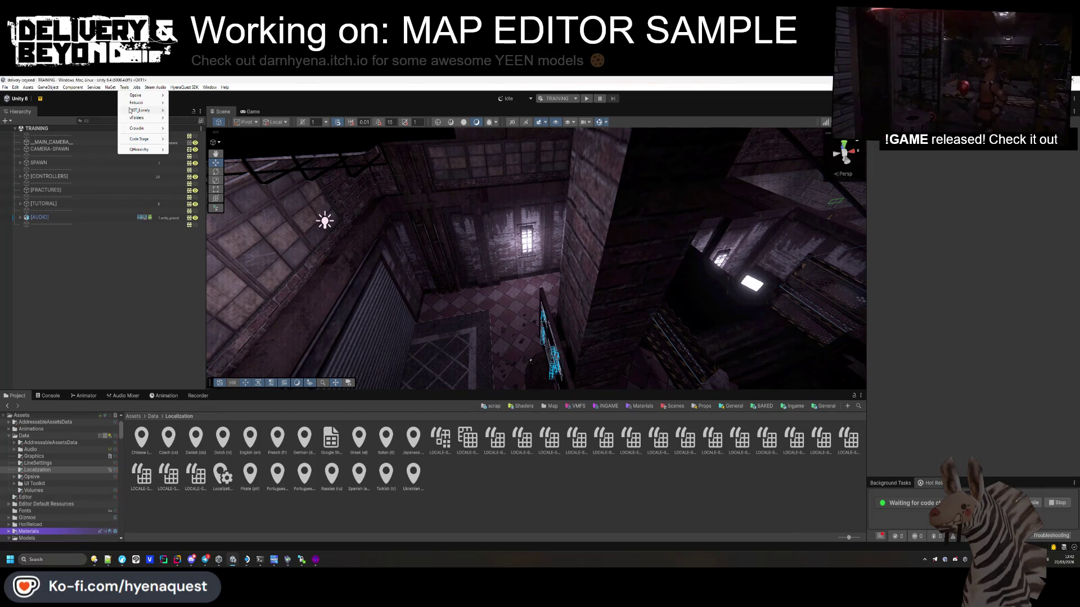
mouse_move(138, 129)
left_click(211, 137)
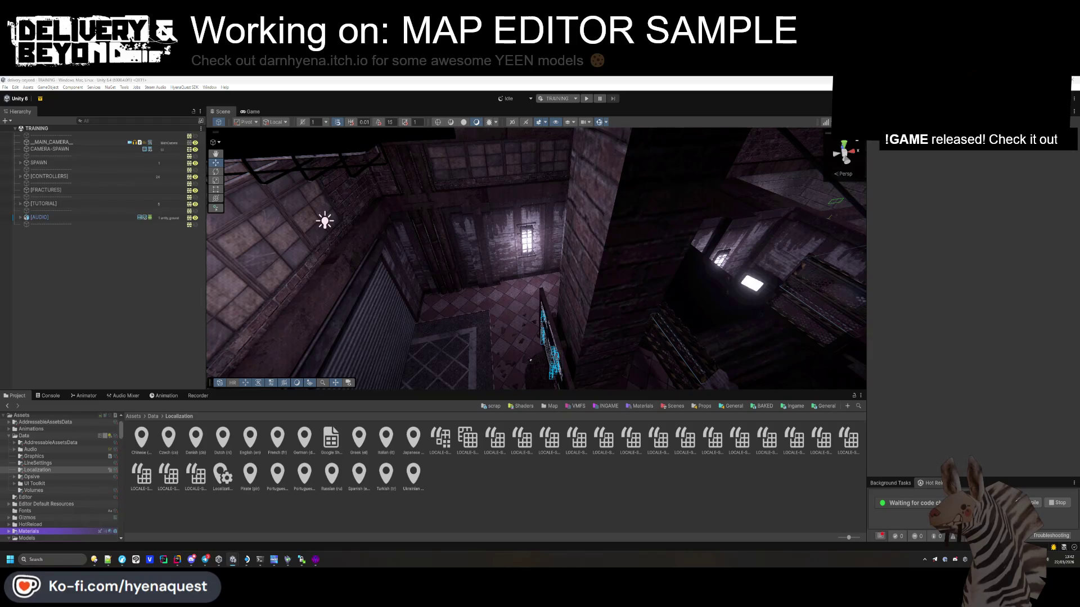
Step: Upload all string translations to Crowdin, 250 keys per language, then close the upload window
left_click(124, 87)
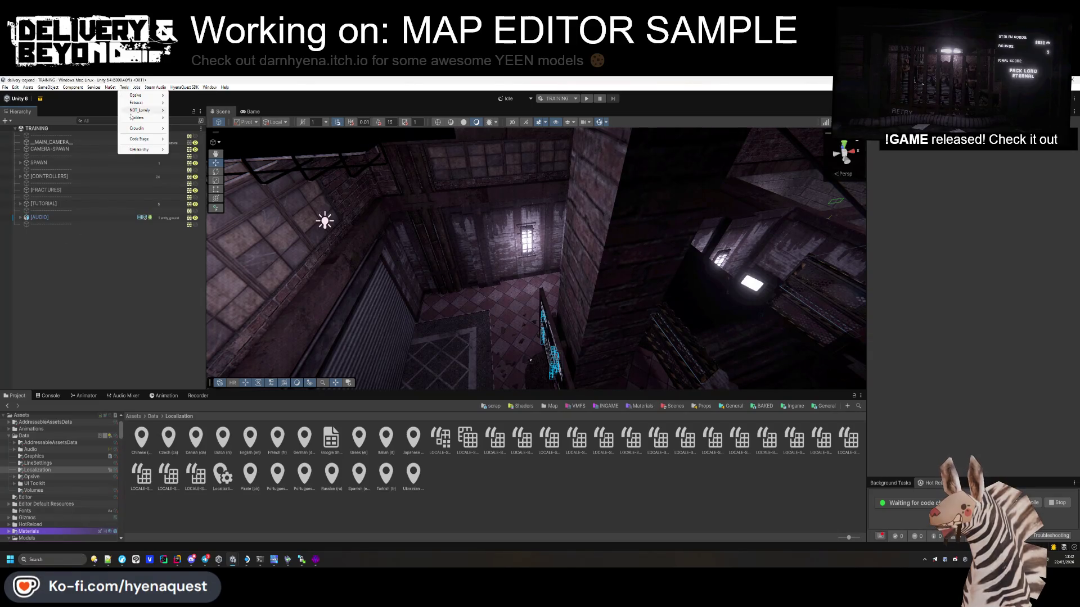
mouse_move(141, 128)
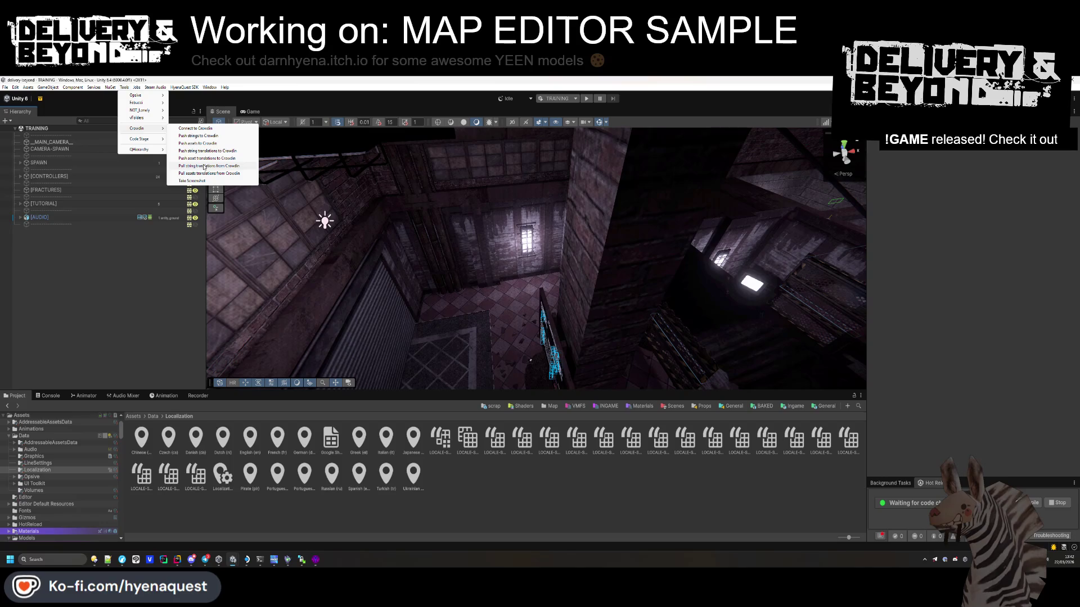
left_click(205, 151)
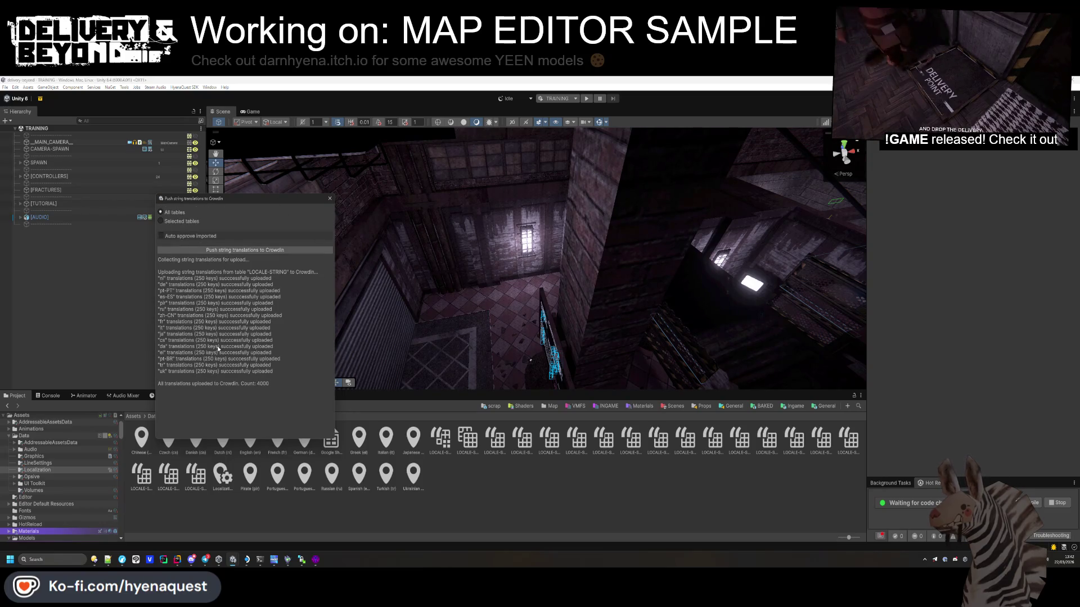
left_click(330, 198)
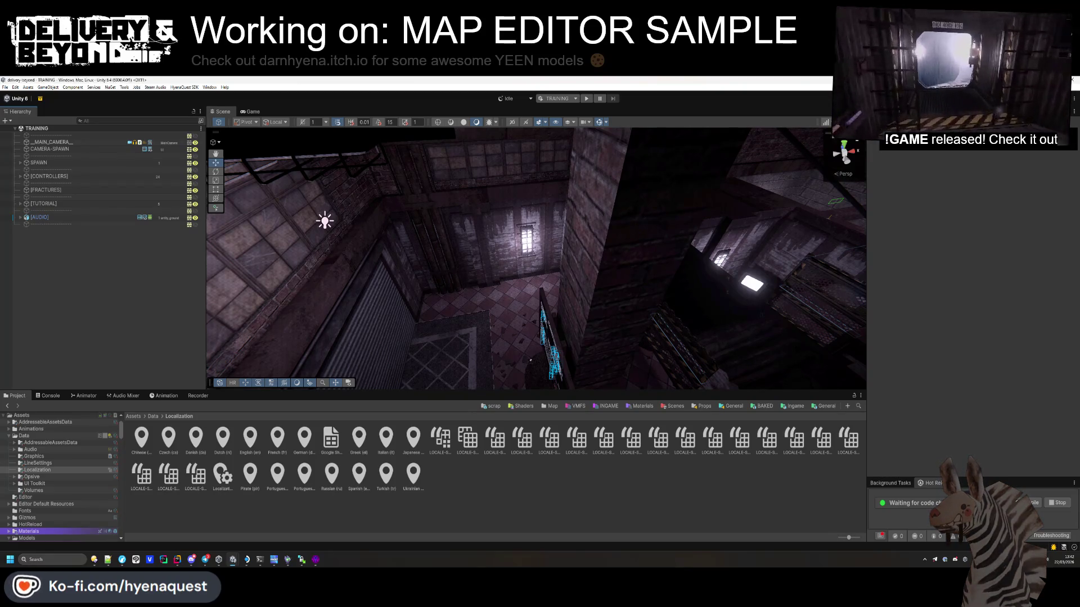
Step: Swing the Scene view from the checkered floor up to the ceiling beams, then enter Play mode
mouse_move(530, 360)
left_mouse_down()
mouse_move(666, 299)
mouse_move(630, 225)
left_mouse_up()
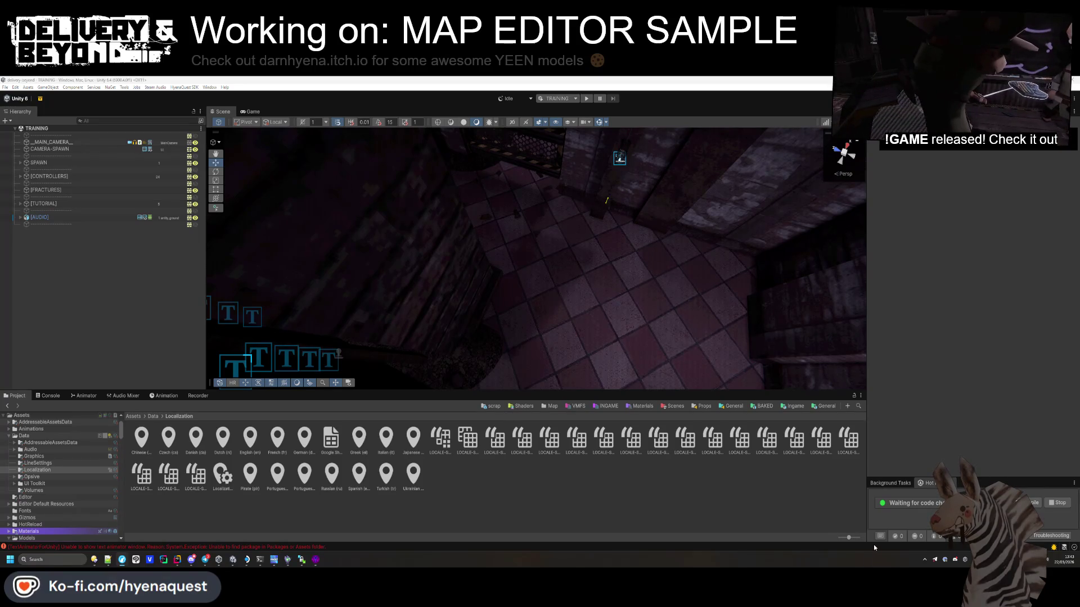
left_click_drag(637, 224, 596, 130)
left_click(585, 101)
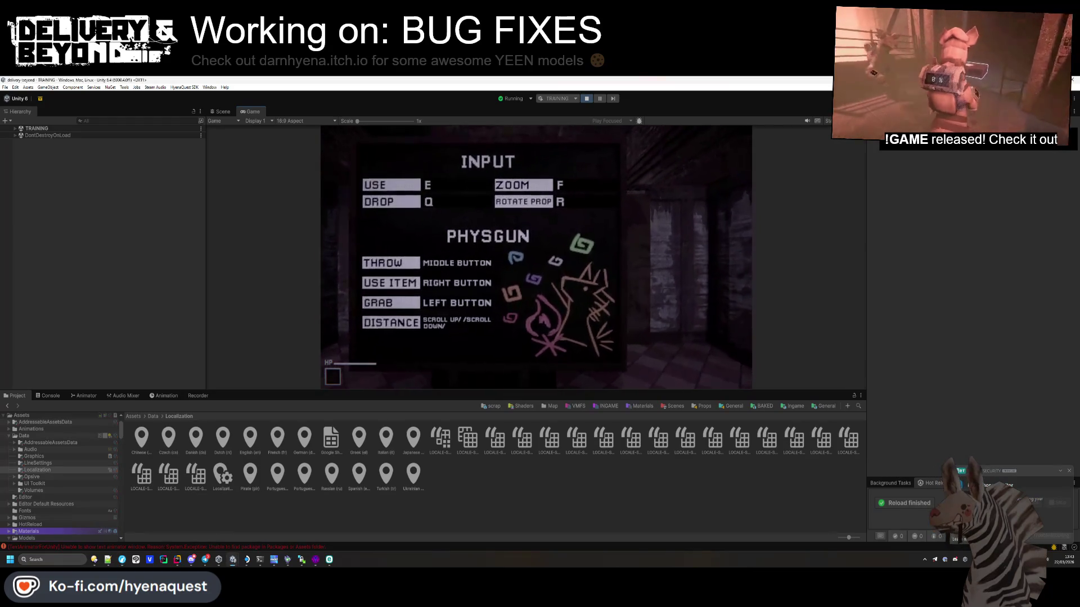
Step: Open the in-game settings menu and look at the Audio settings
key("Escape")
key("Escape")
key("Escape")
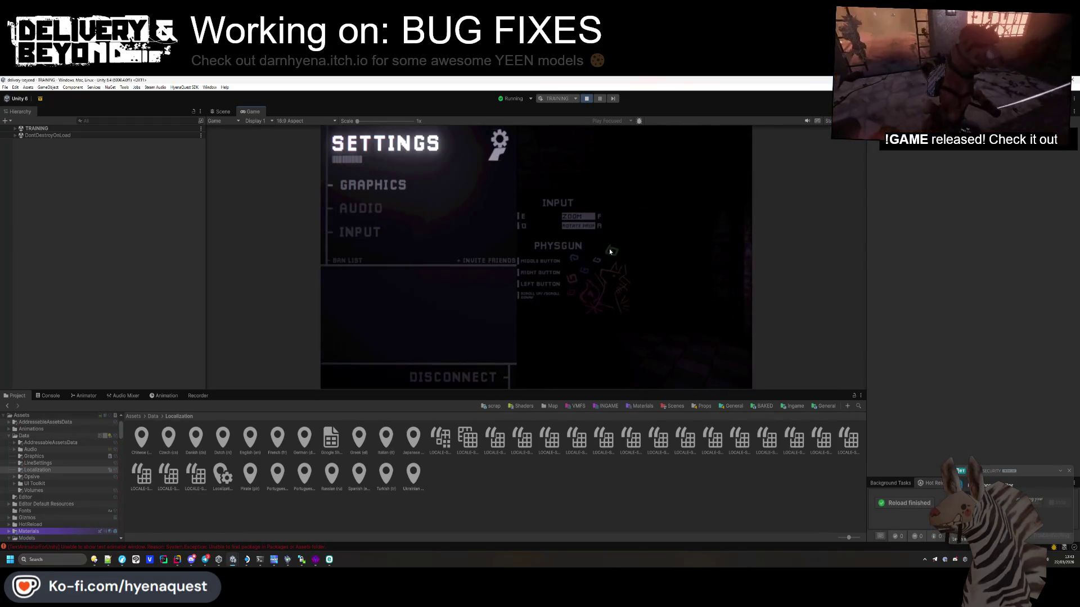
left_click(370, 208)
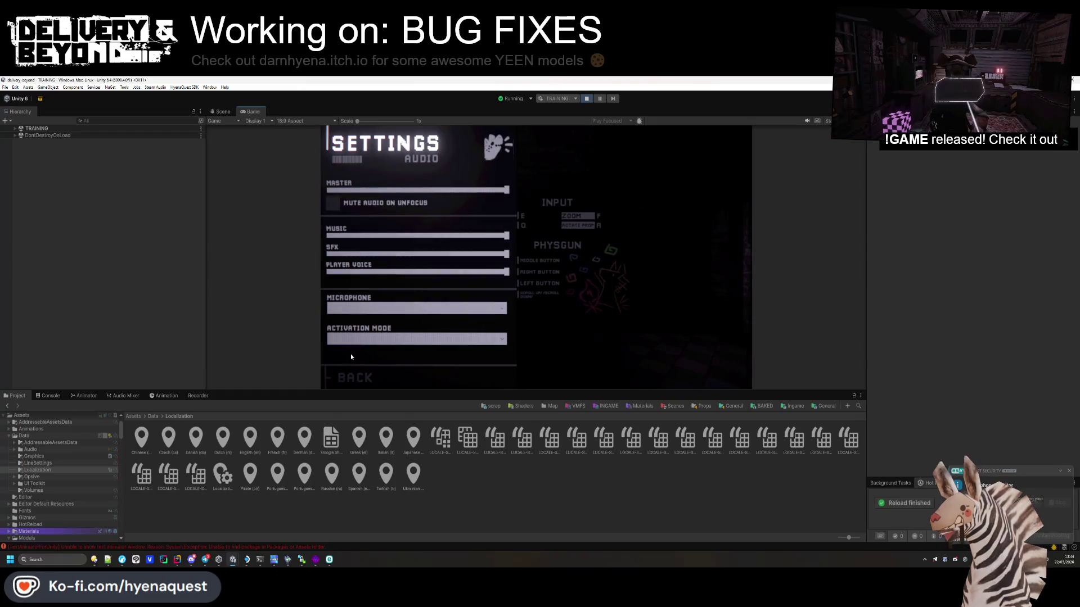
left_click(354, 377)
Step: Show info logs and warnings in the Console, then clear it
left_click(49, 396)
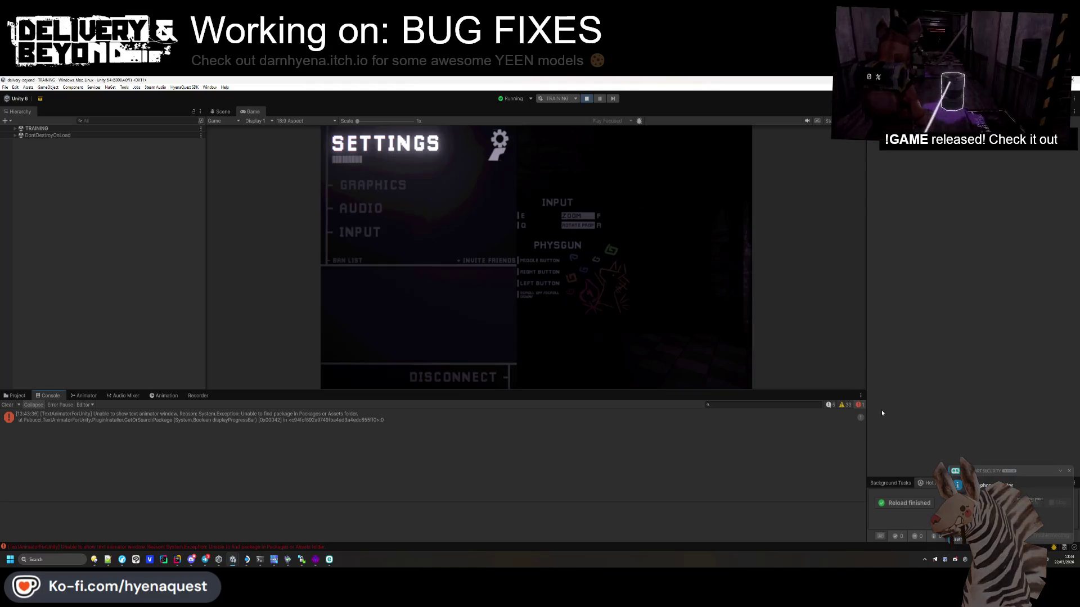
left_click(833, 405)
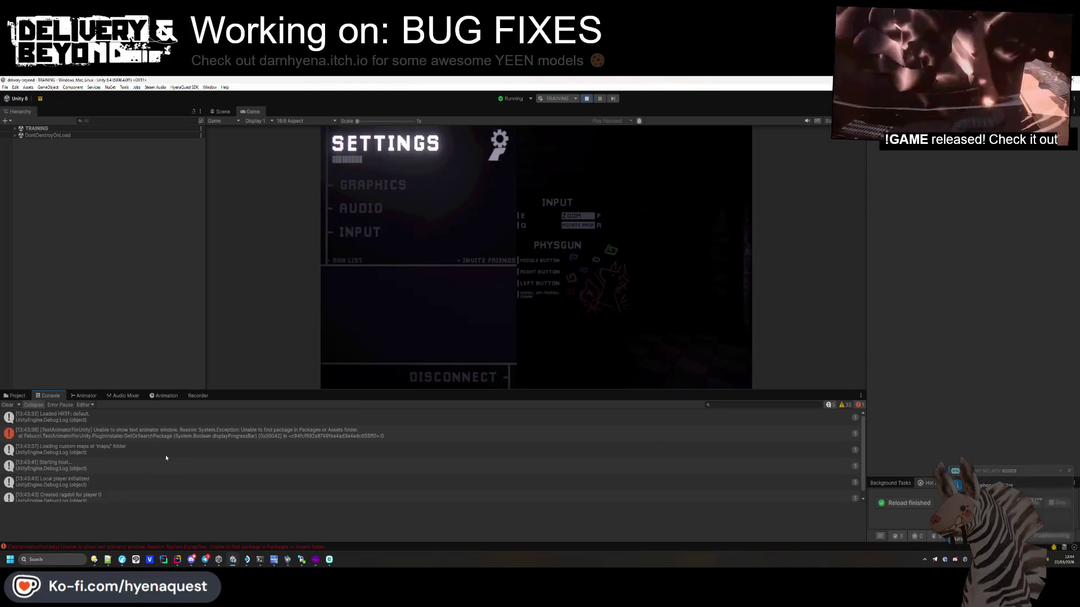
left_click(842, 406)
scroll(185, 458, "down", 10)
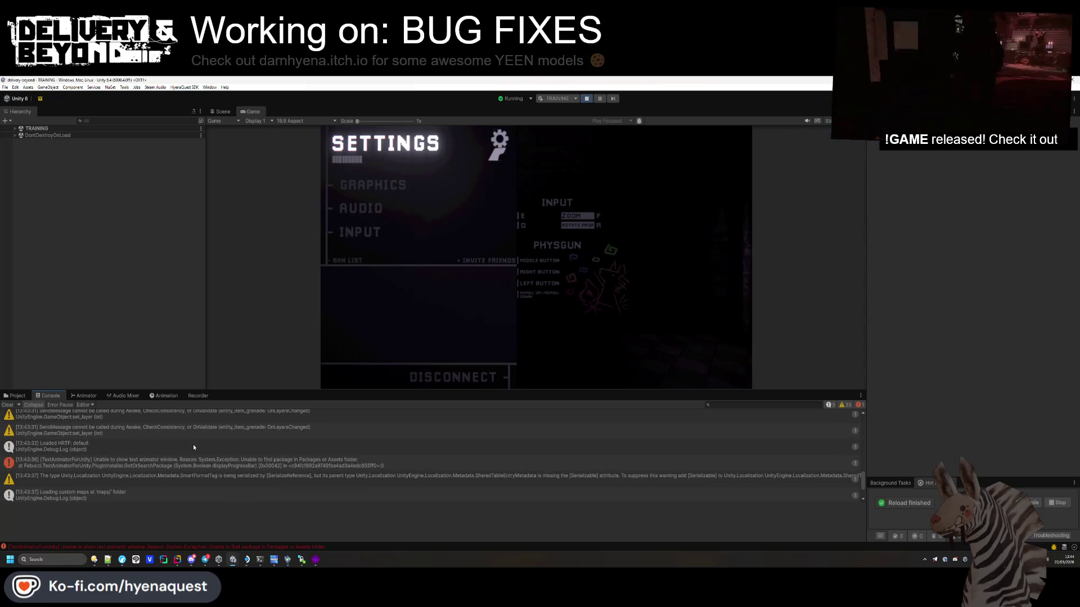
left_click(5, 406)
Step: Open the Audio settings page and expand DontDestroyOnLoad to list its managers
left_click(360, 209)
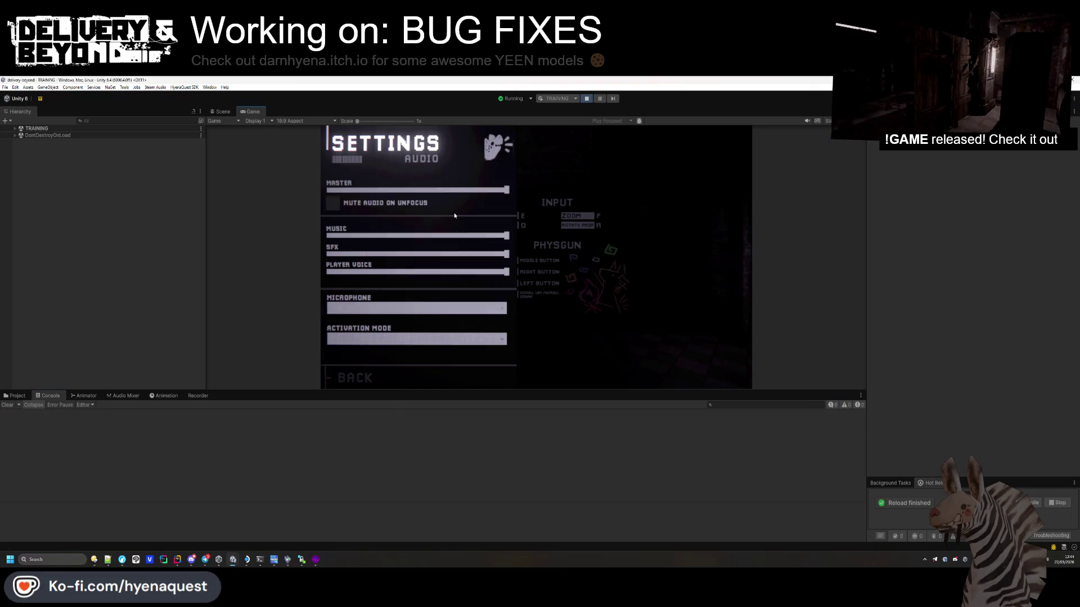
left_click(20, 136)
left_click(15, 136)
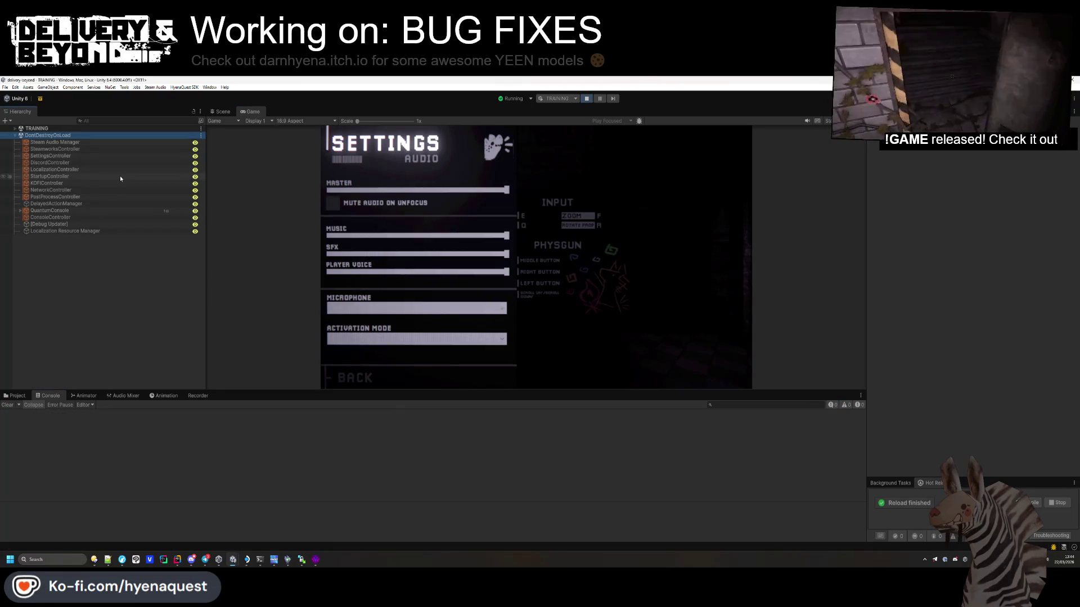
left_click(632, 231)
Step: Review the Audio, Graphics and Input settings pages, then close the settings menu
left_click(360, 375)
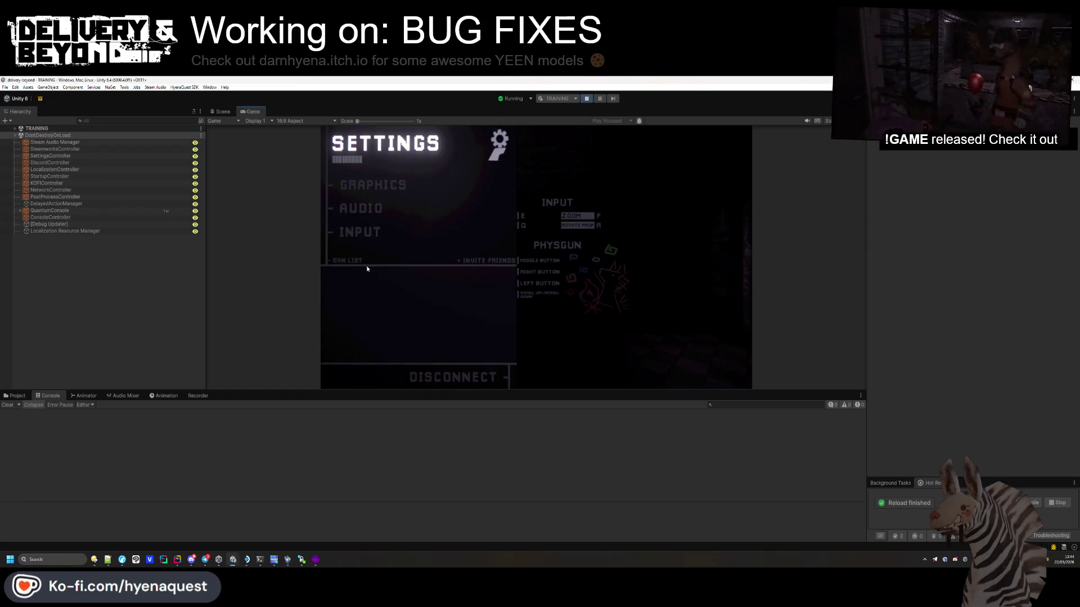
left_click(373, 208)
left_click(352, 377)
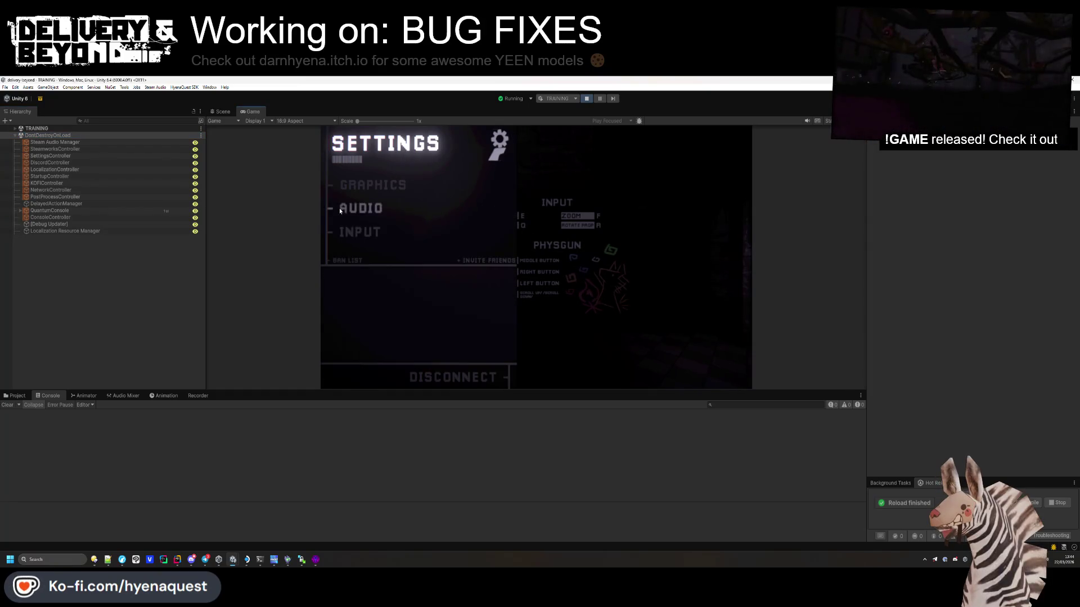
left_click(352, 183)
left_click(348, 385)
left_click(365, 234)
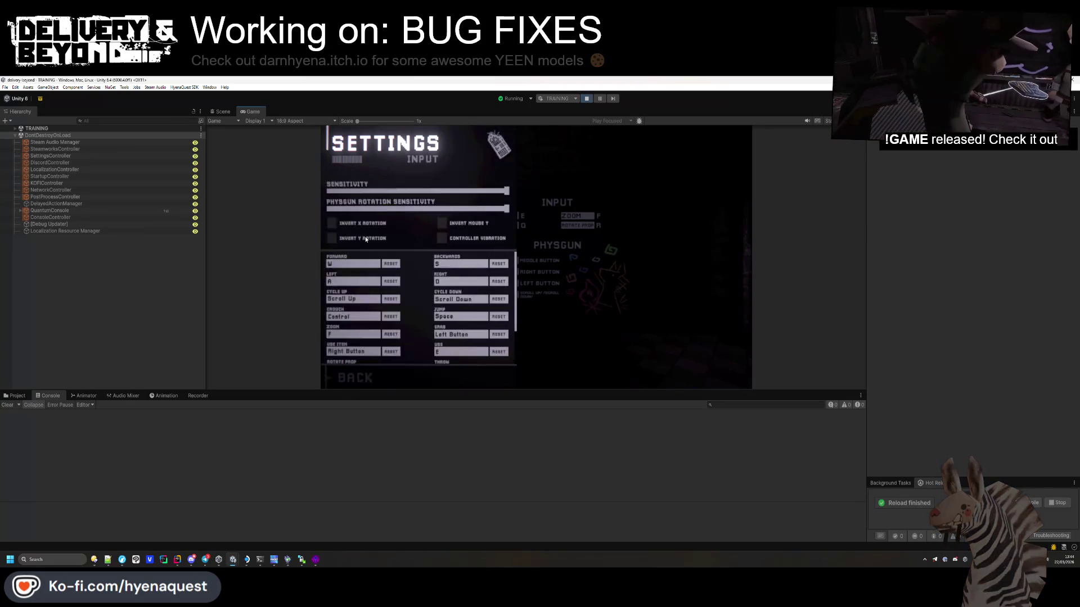
scroll(403, 289, "down", 3)
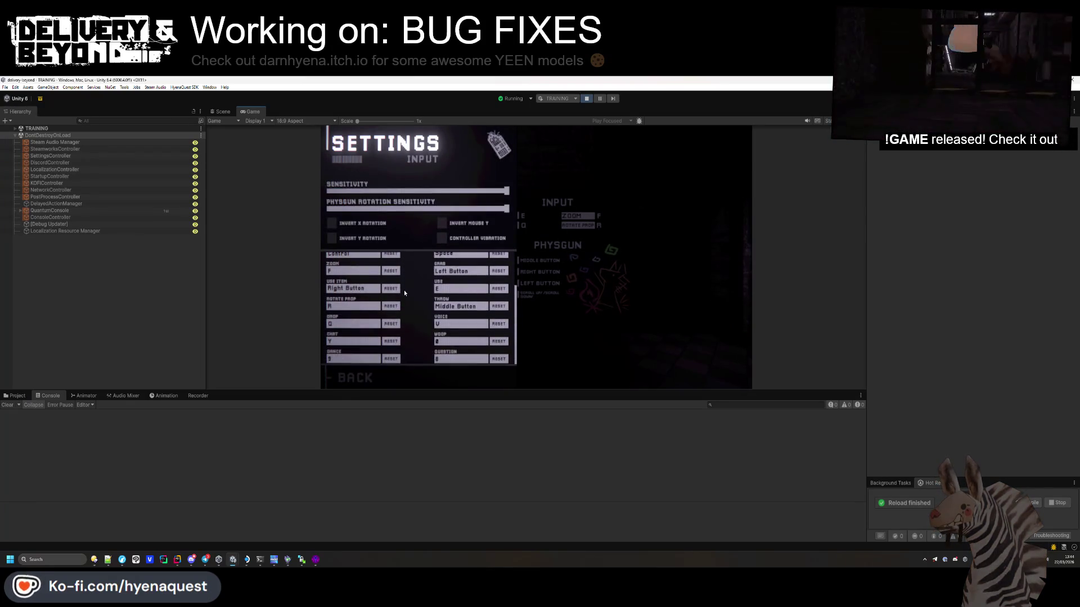
left_click(353, 379)
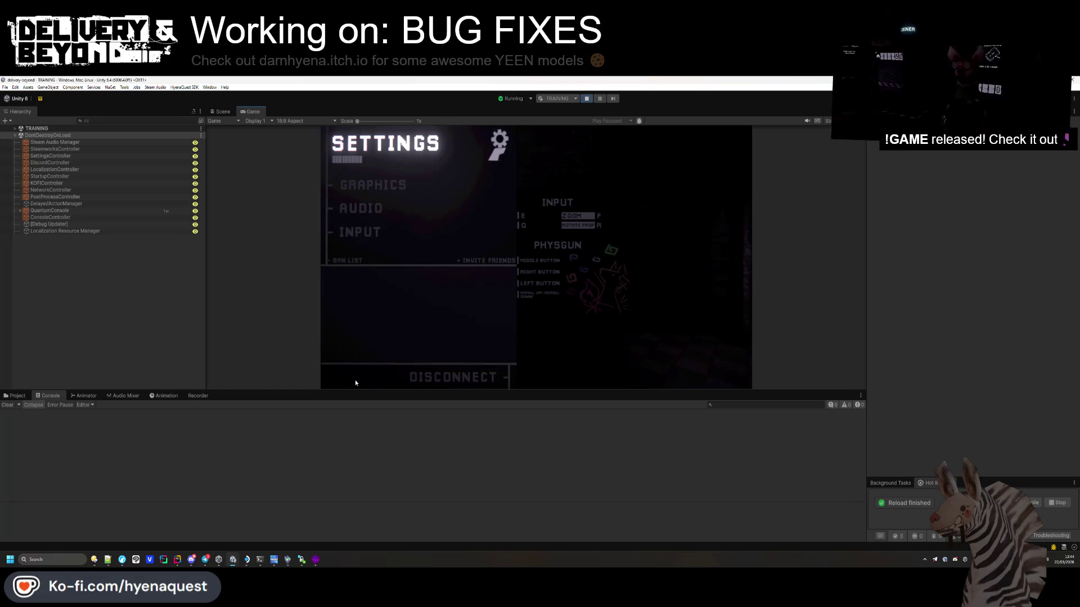
key("Escape")
Step: Pull the string with E to start the shift and walk into the next corridor
left_click(603, 328)
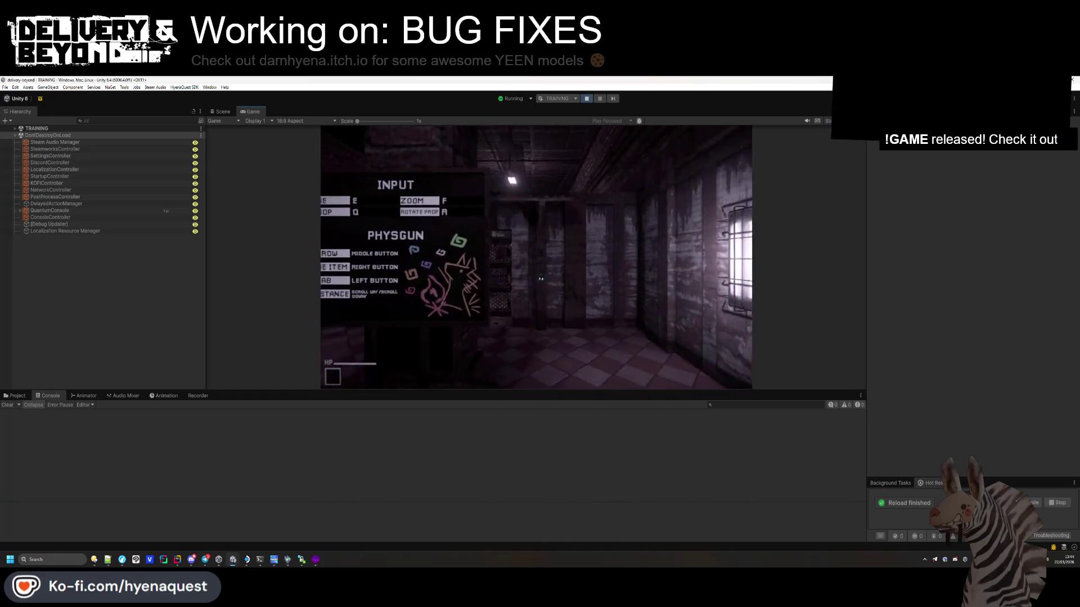
mouse_move(524, 290)
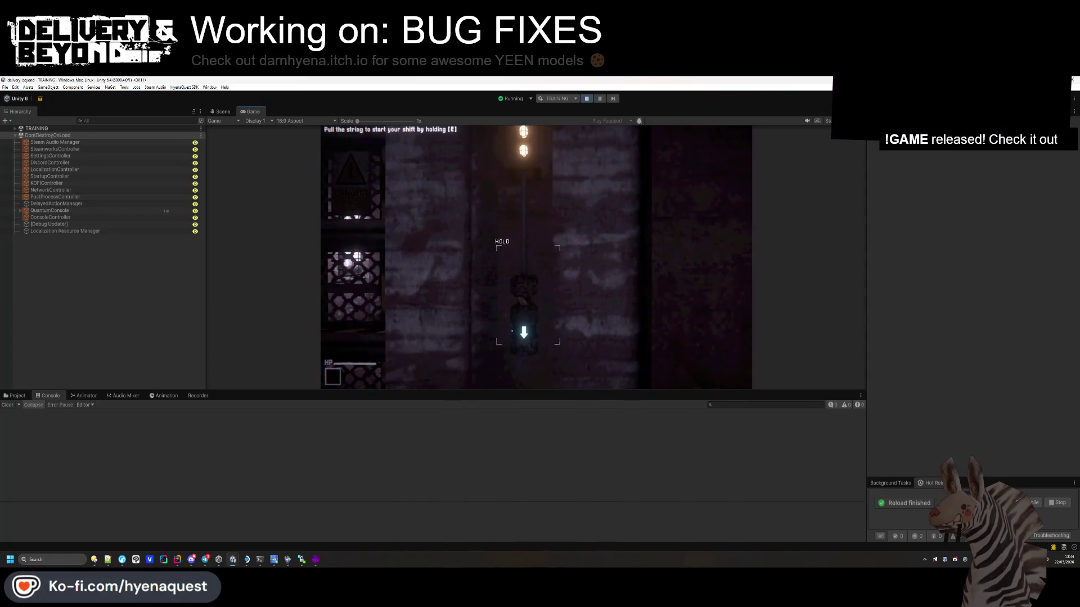
key("e")
mouse_move(536, 257)
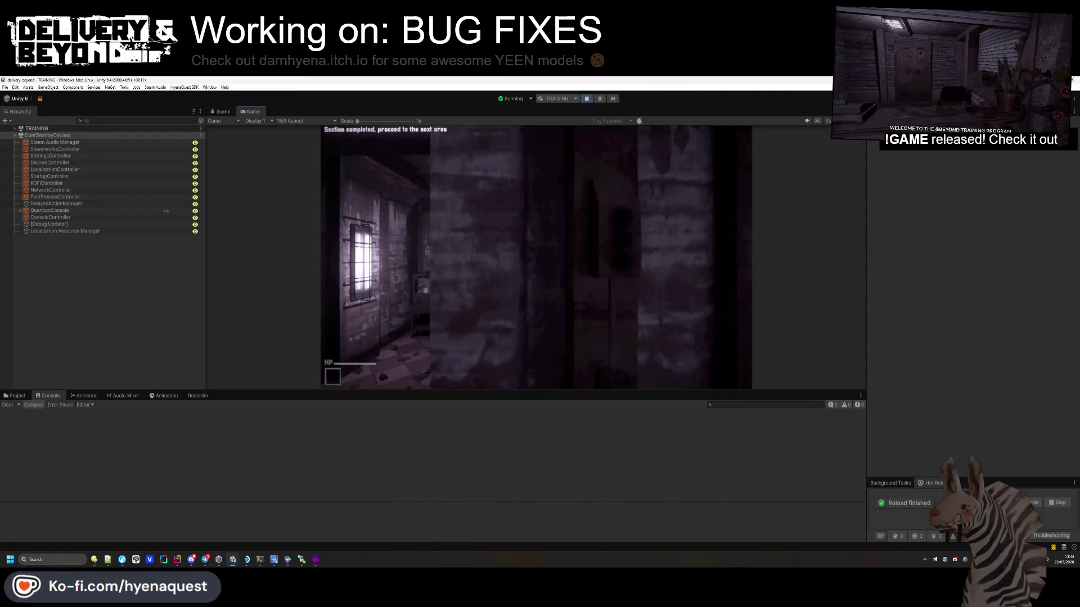
key("w")
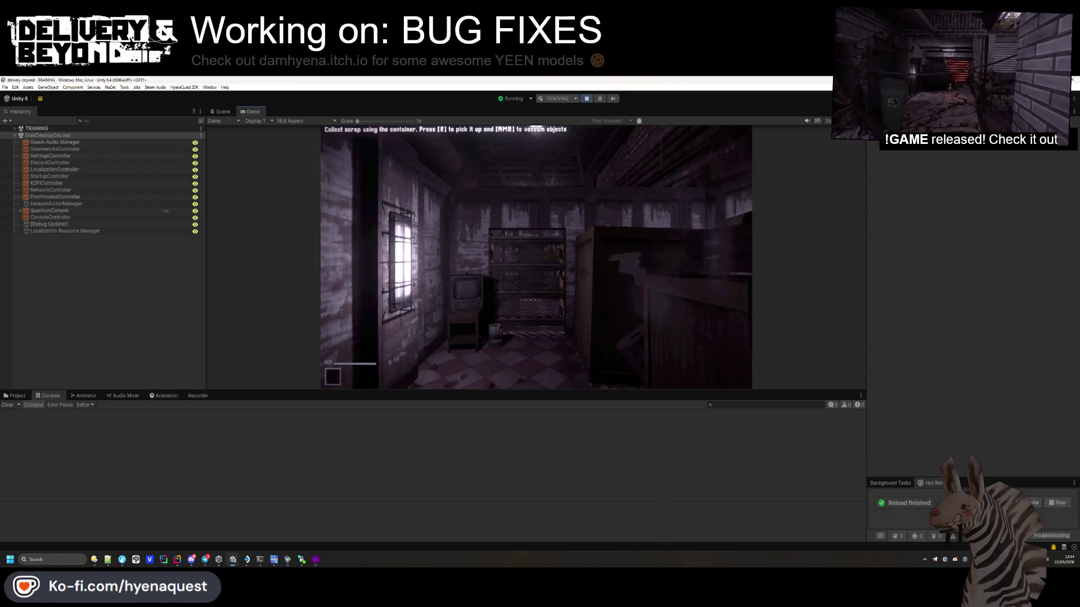
key("Escape")
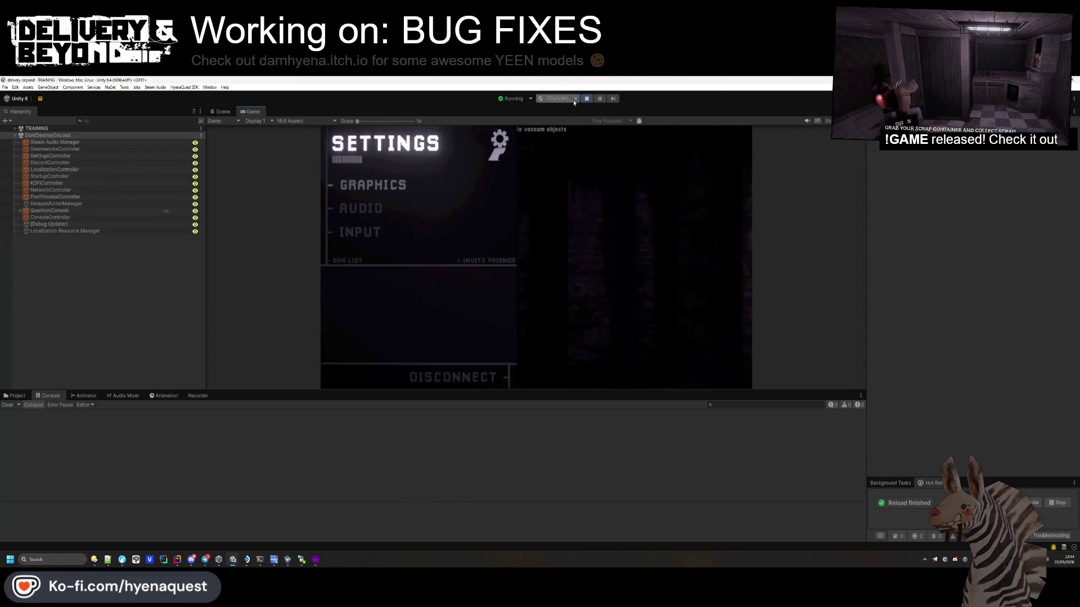
Step: Stop the play-test and read the StartupController unregister error's stack trace
left_click(587, 98)
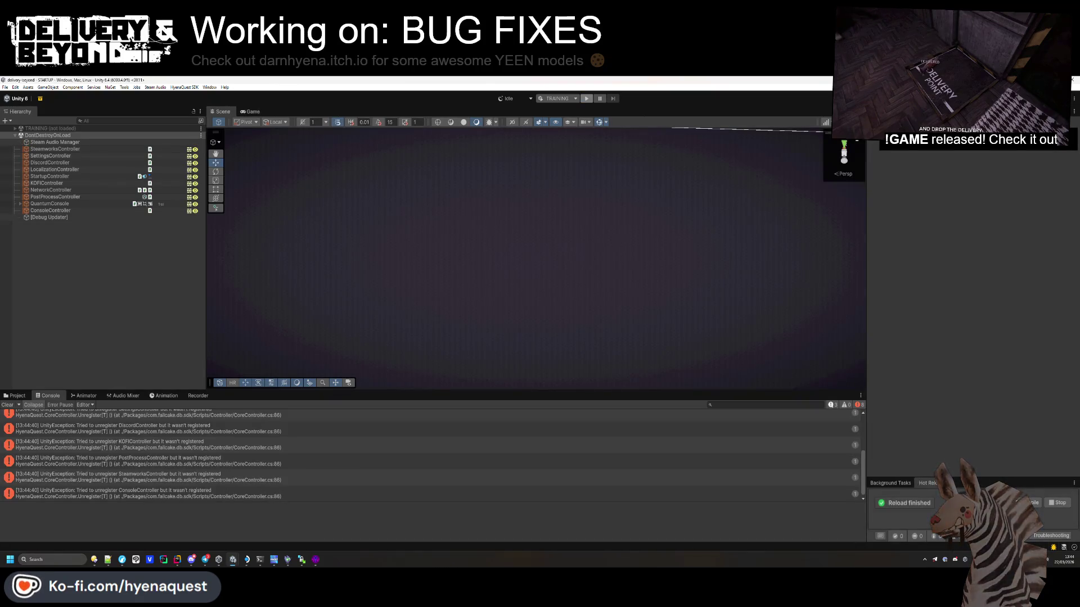
left_click(189, 445)
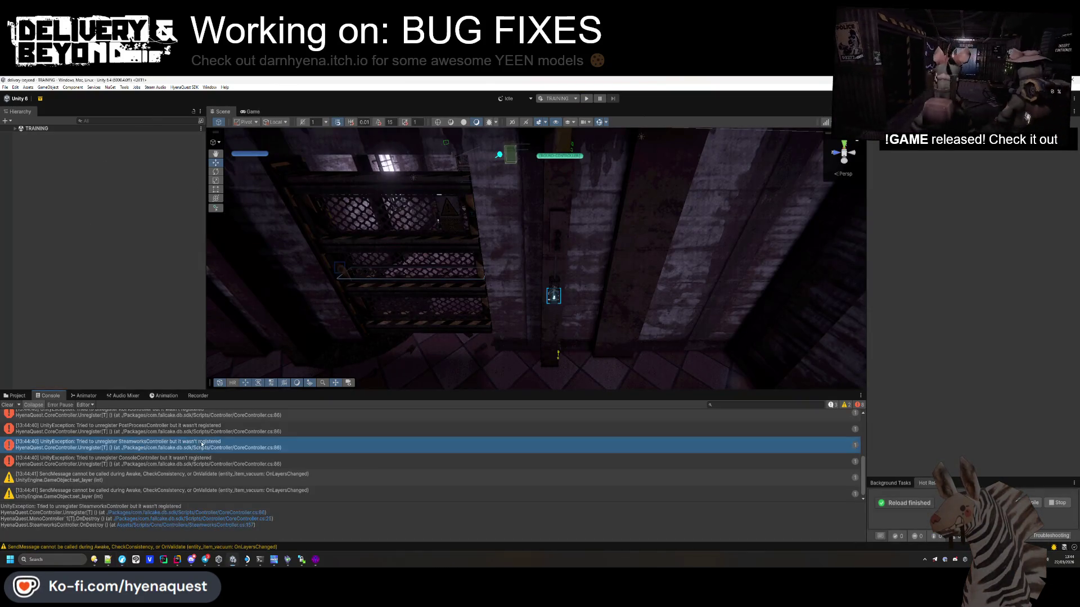
key("Up")
scroll(189, 441, "up", 1)
scroll(189, 441, "up", 3)
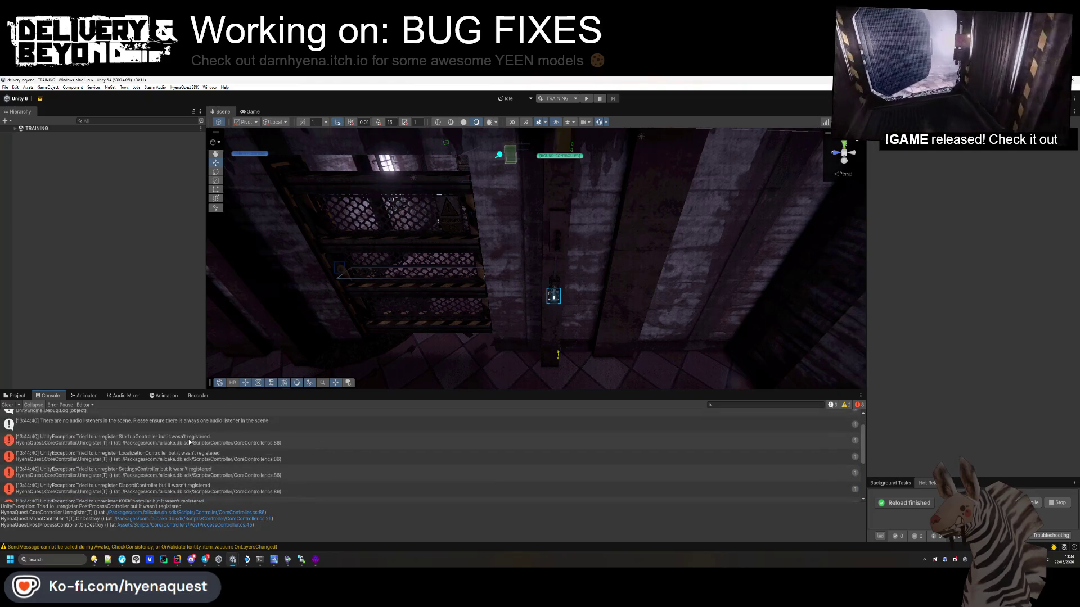
left_click(102, 443)
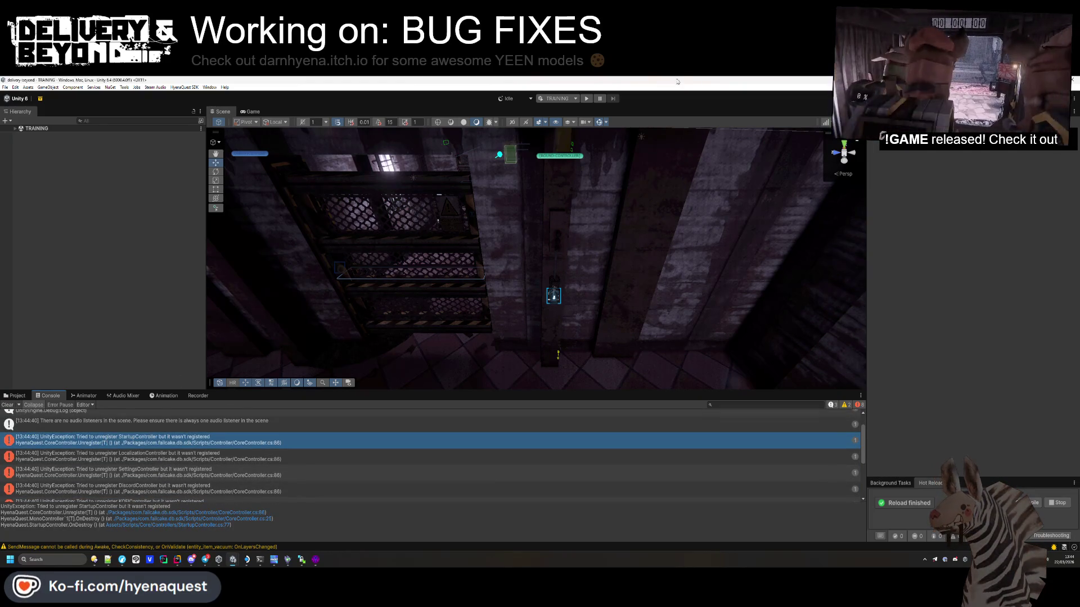
Step: Open and close the play mode scenario configuration
left_click(559, 100)
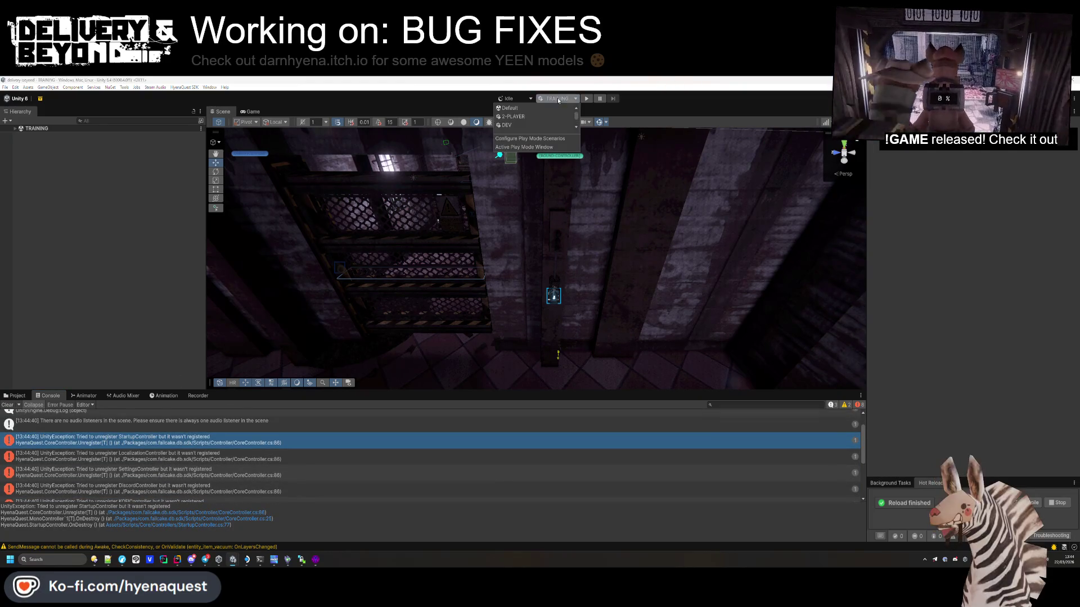
left_click(529, 139)
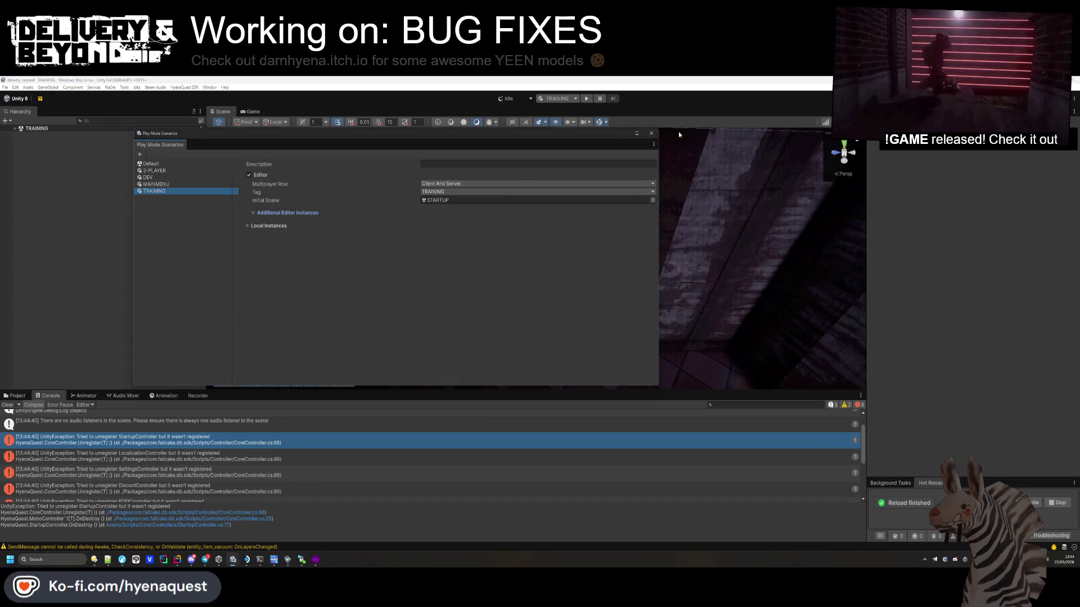
left_click(652, 133)
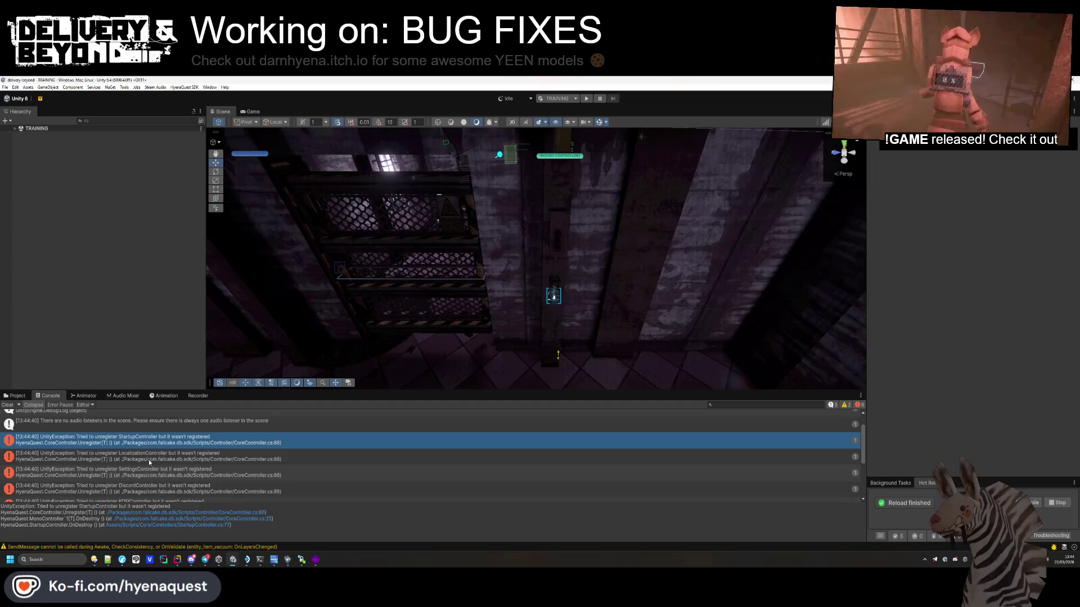
Step: Inspect the LocalizationController unregister error's stack trace
left_click(149, 460)
scroll(148, 460, "down", 1)
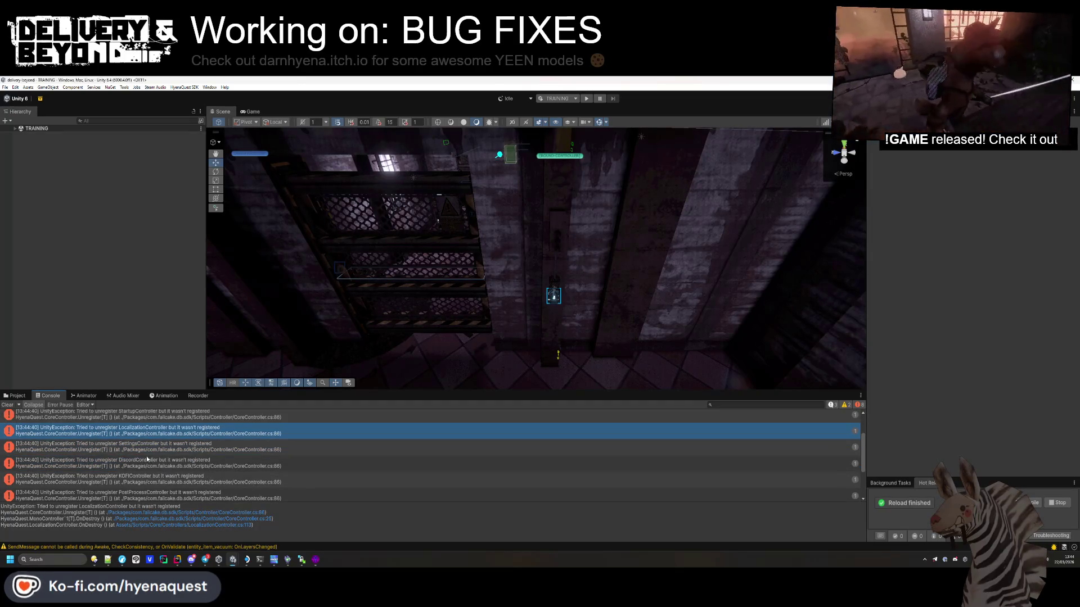
scroll(144, 470, "down", 3)
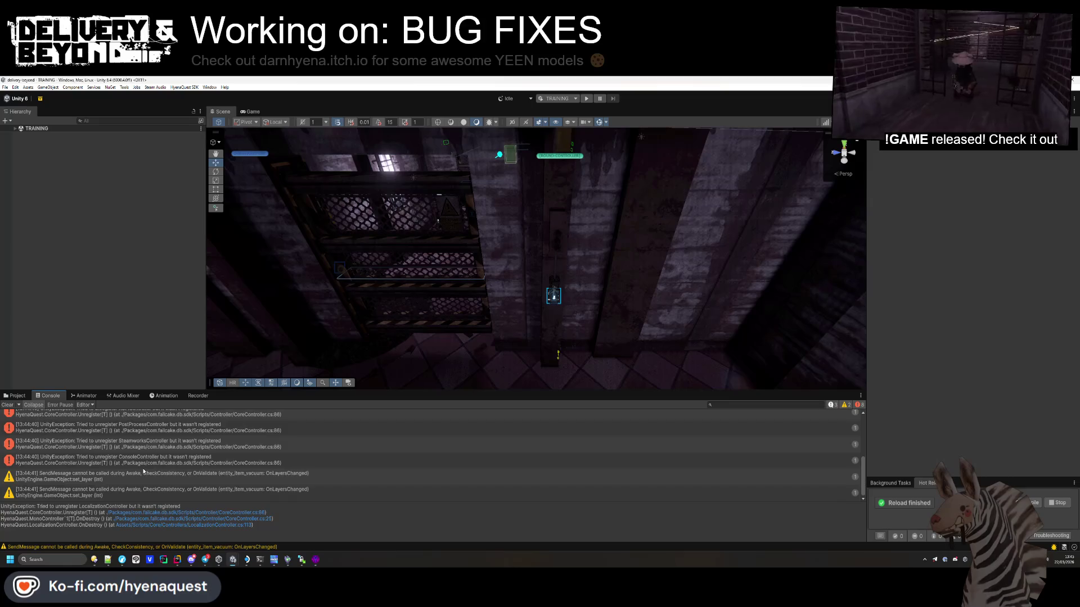
scroll(135, 465, "up", 4)
Step: Clear the console and expand the TRAINING scene's objects in the Hierarchy
left_click(8, 406)
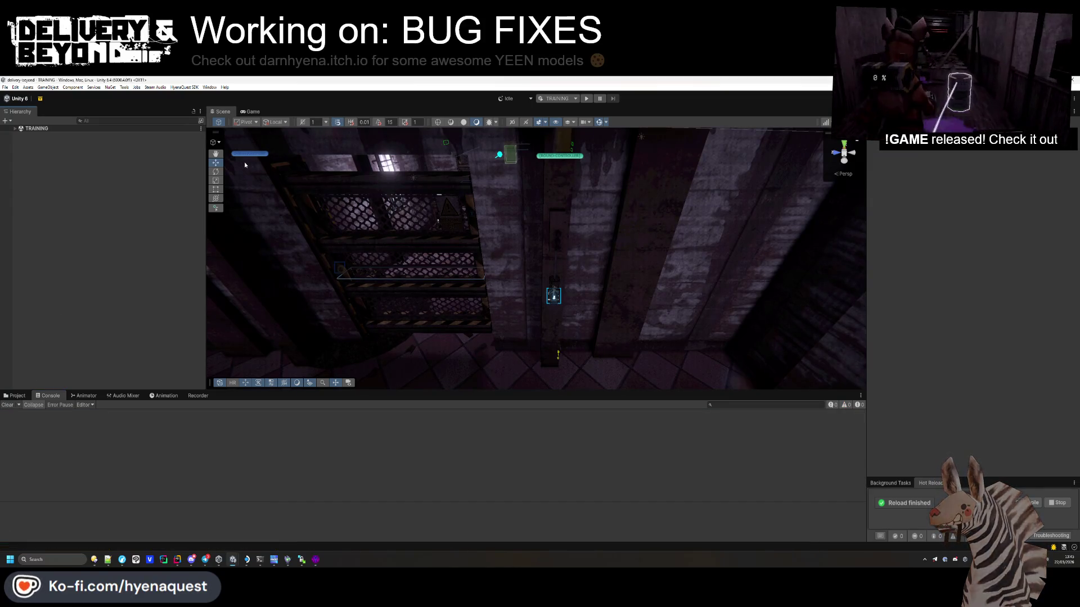
left_click(15, 129)
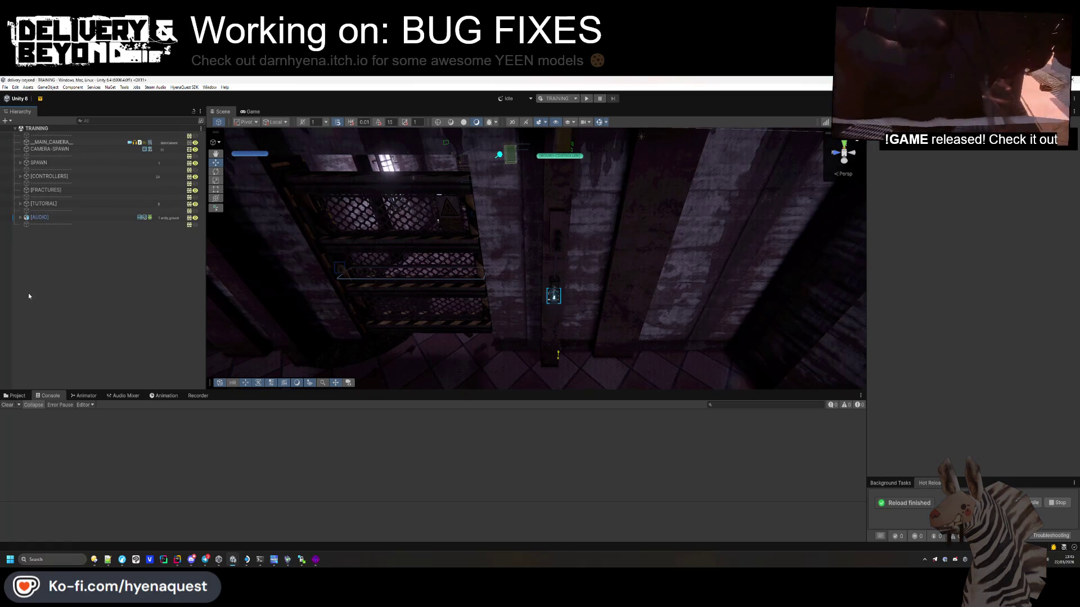
mouse_move(179, 561)
mouse_move(191, 528)
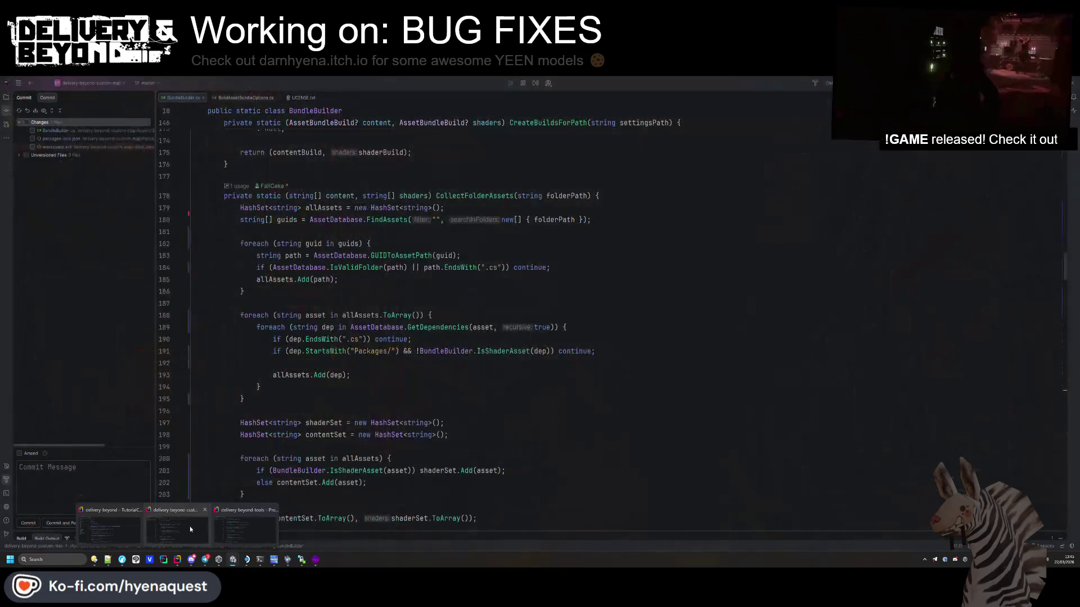
Step: Open CoreController.cs in Rider and unfold the CLEANUP - DOMAIN RELOAD region
left_click(112, 519)
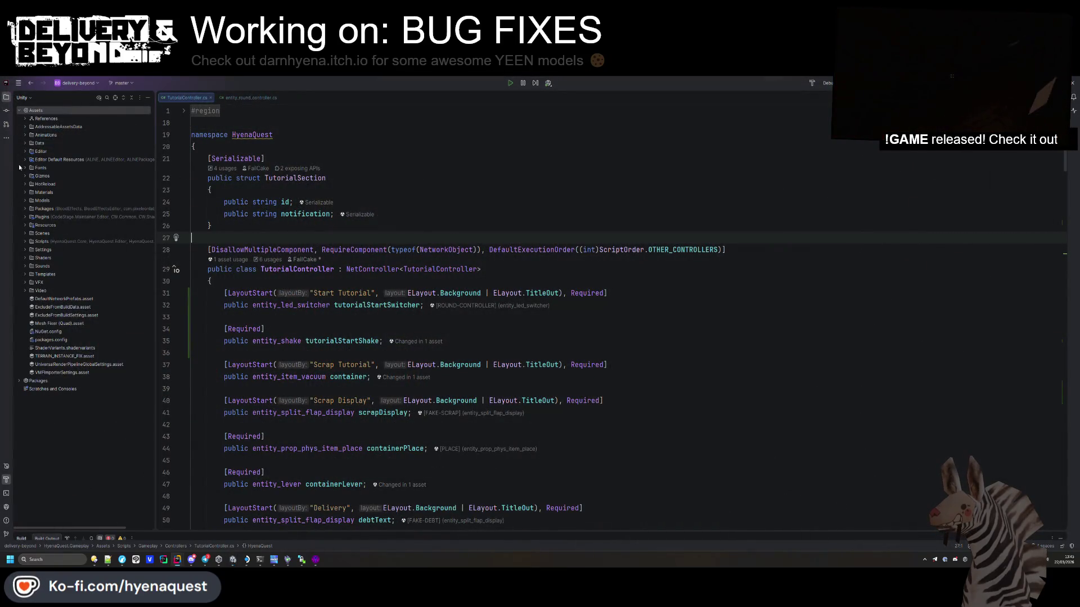
left_click(404, 250)
key("ctrl+t")
type("corecon")
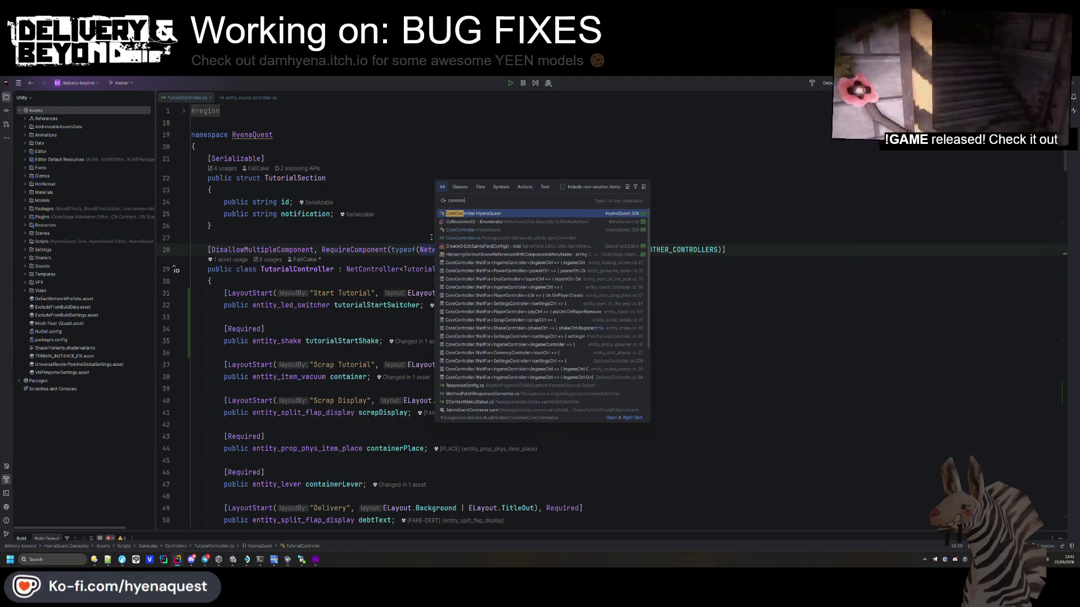
key("Return")
left_click(300, 299)
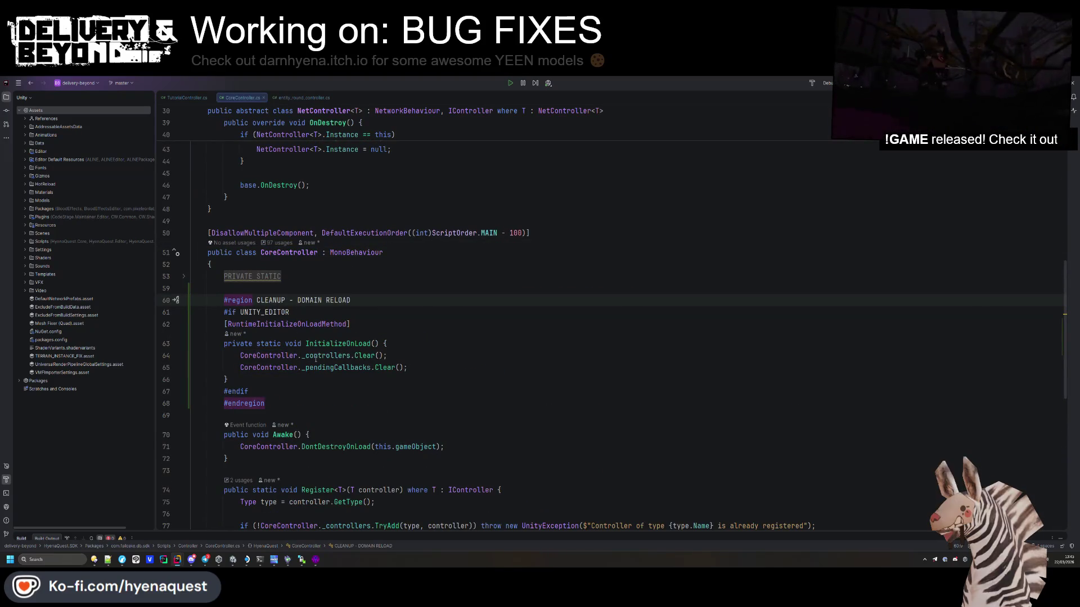
Step: Replace the attribute above InitializeOnLoad with RuntimeInitializeOnLoadMethod and tidy the region's end
key("Down")
key("Down")
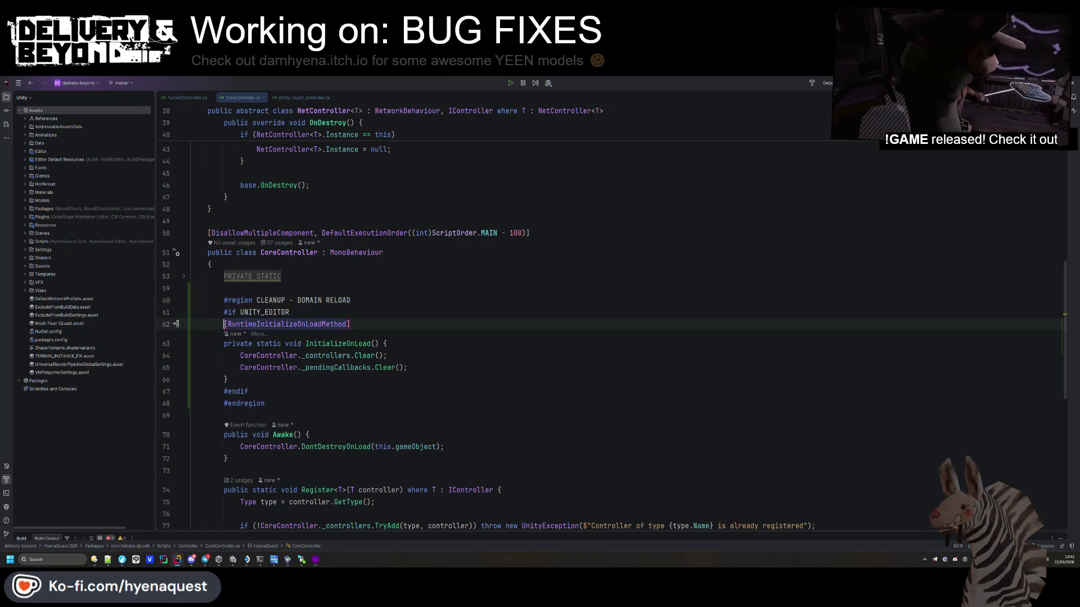
key("Right")
key("ctrl+shift+Right")
type("Runtim")
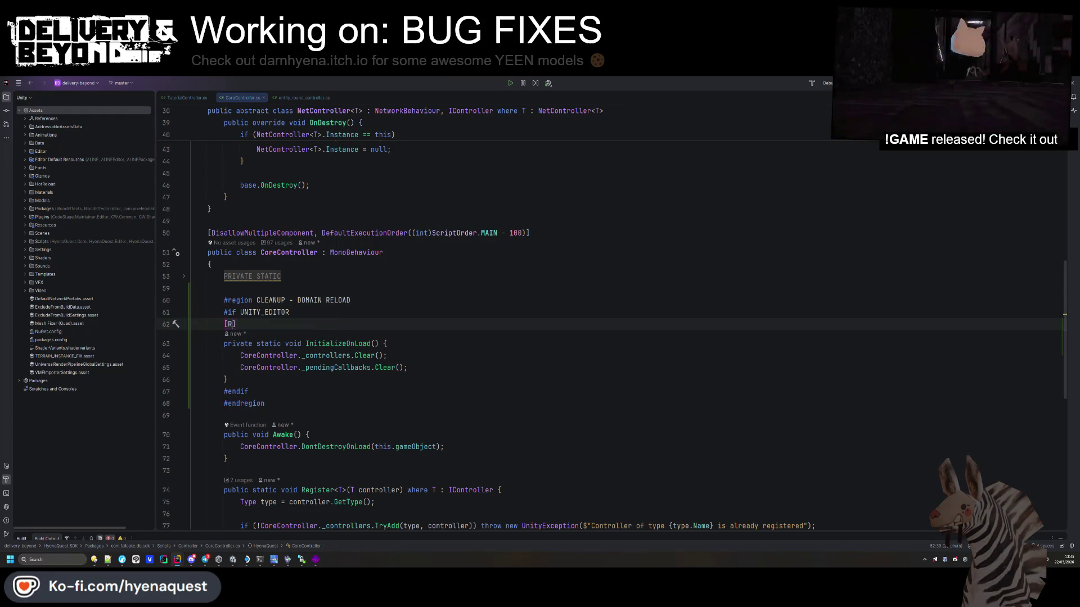
type("e")
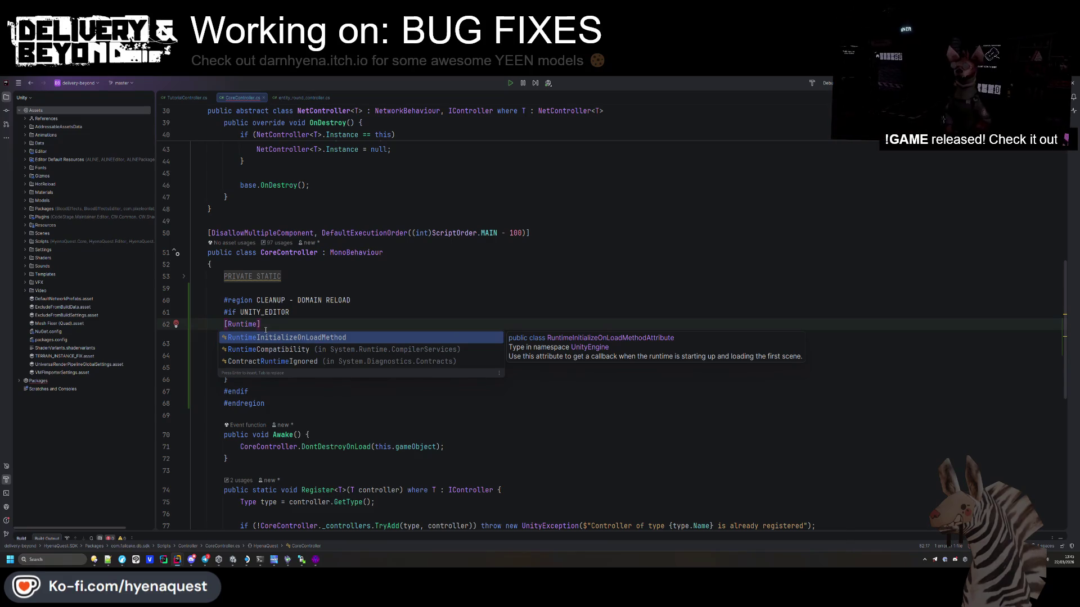
key("Return")
left_click(236, 375)
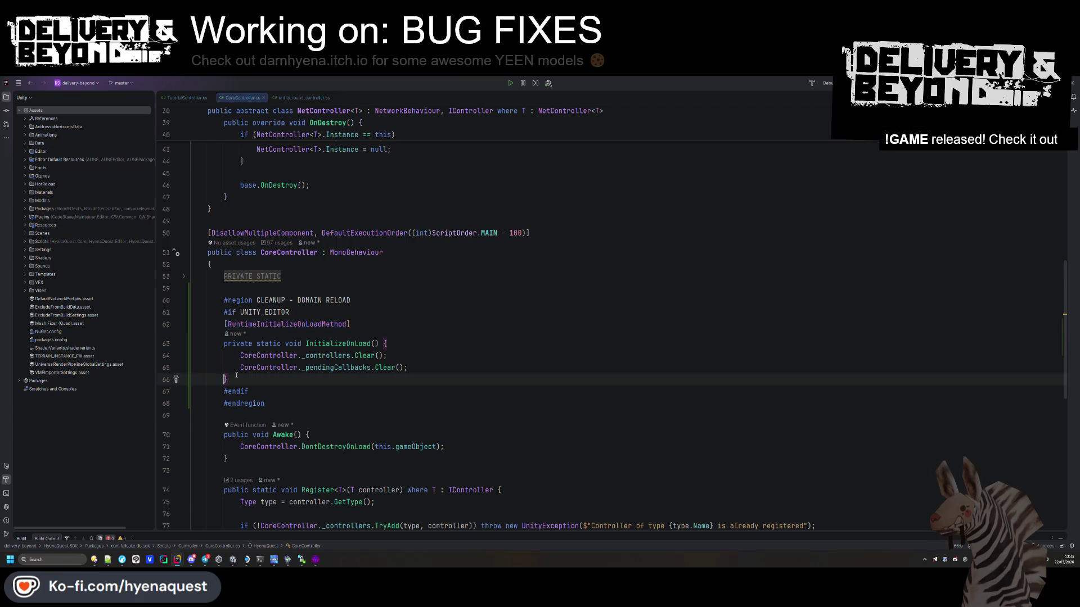
key("ctrl+w")
key("ctrl+w")
key("ctrl+w")
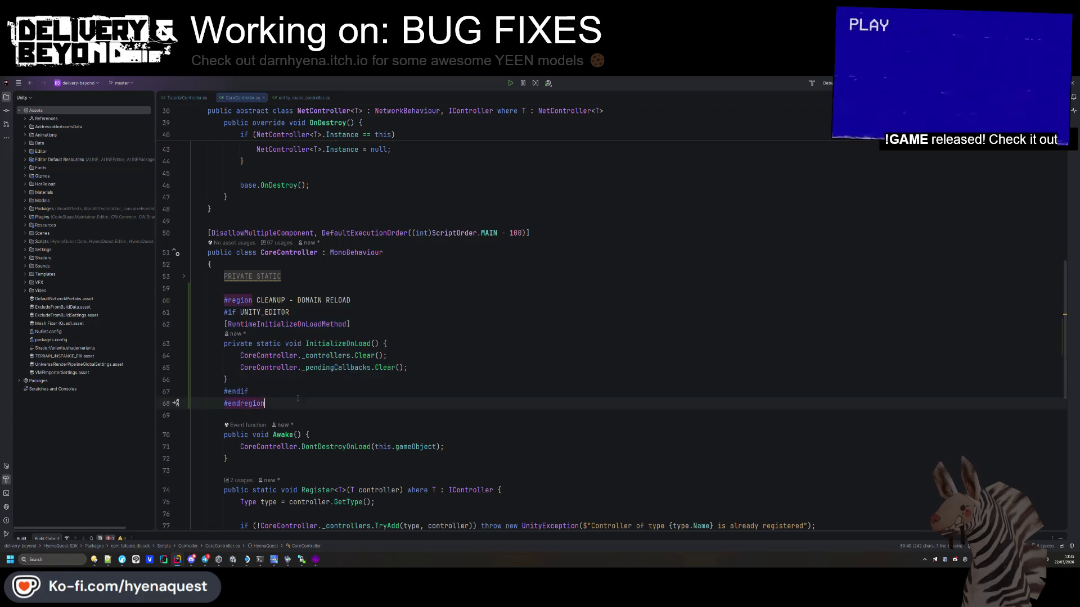
key("Delete")
Step: Enter Play mode to test the fix and delete the finished 'start round' tutorial item from the TODO notes
key("alt+Tab")
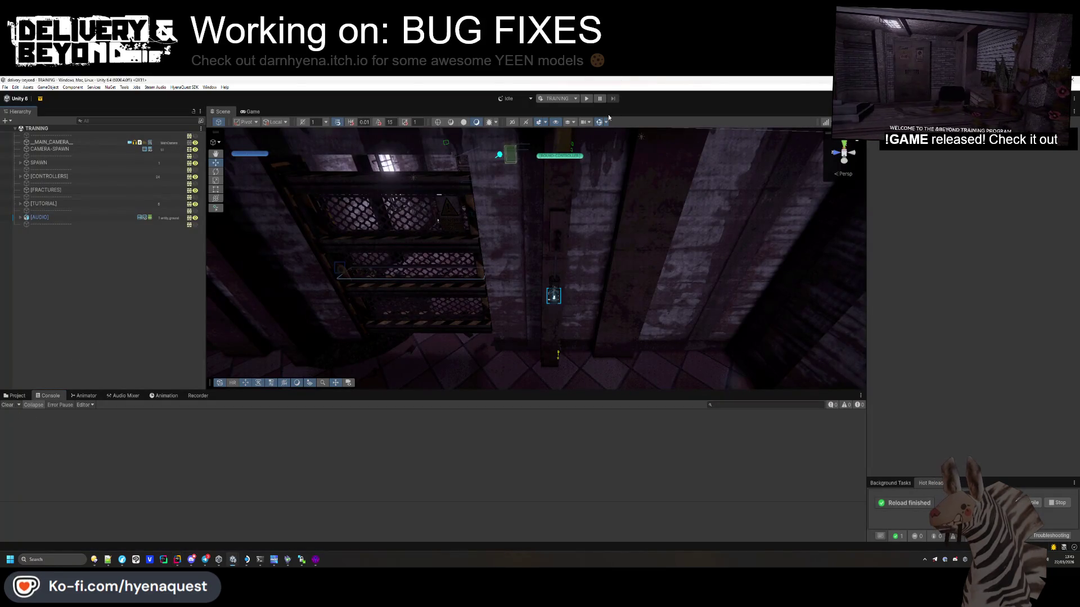
left_click(588, 99)
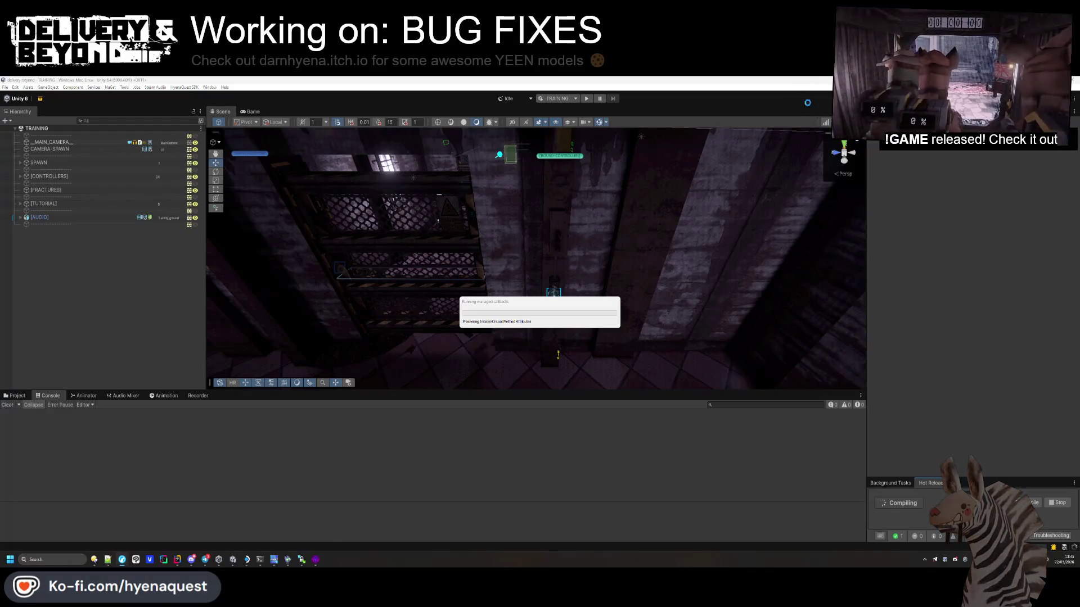
key("alt+Tab")
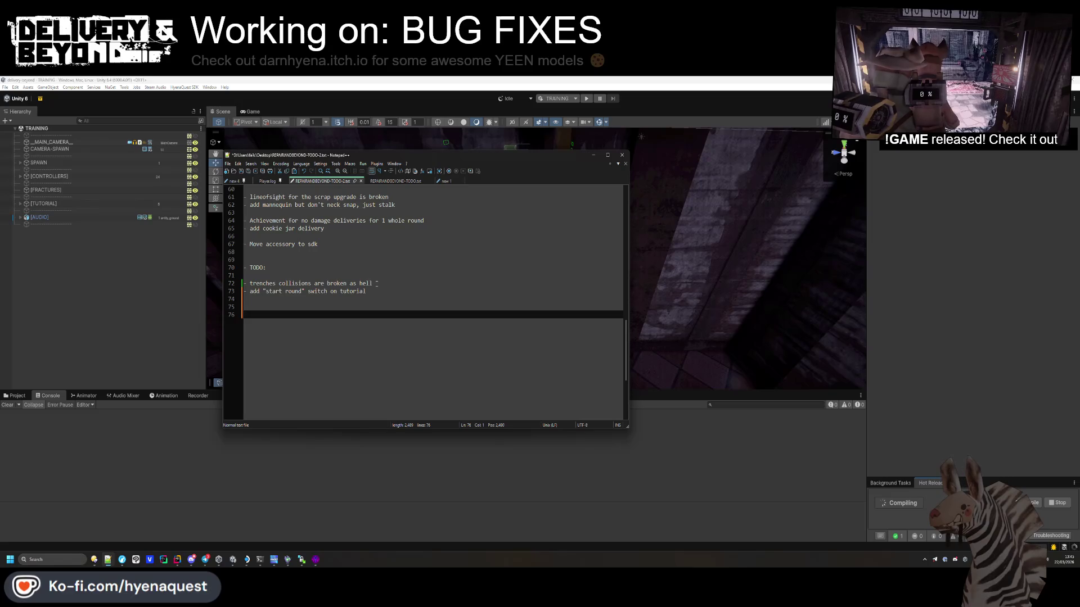
left_click_drag(365, 291, 373, 283)
key("Delete")
key("Delete")
key("Delete")
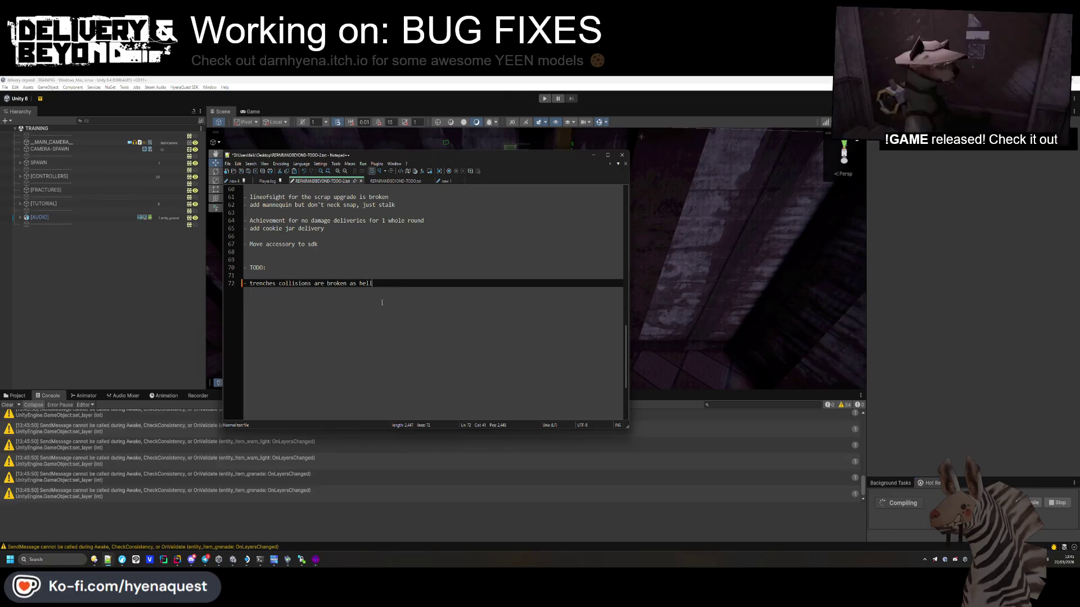
Step: Return to Unity and clear the console log
left_click(396, 268)
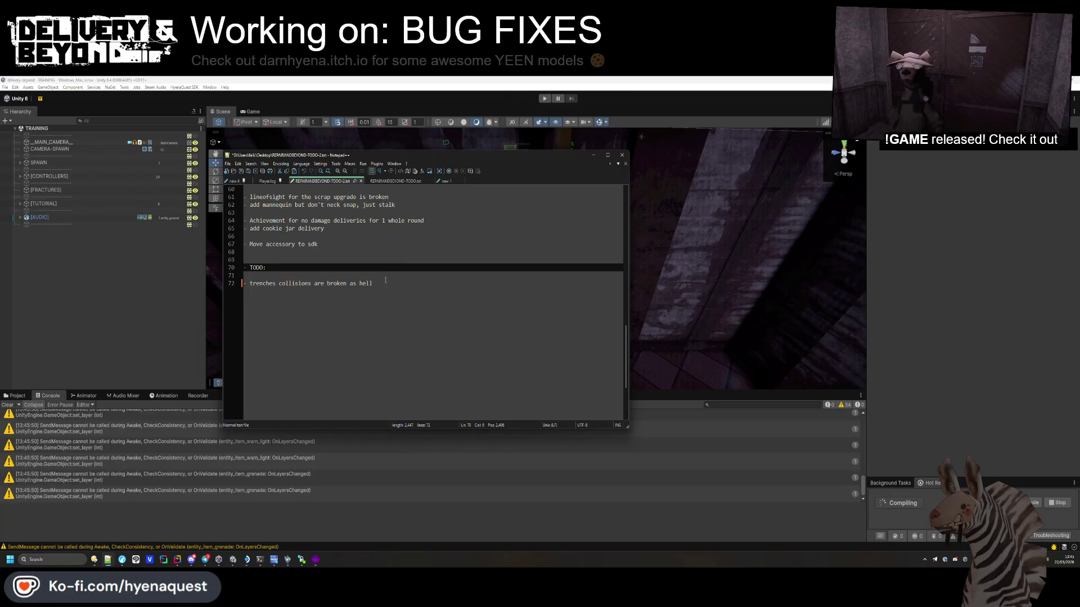
key("alt+Tab")
left_click(10, 405)
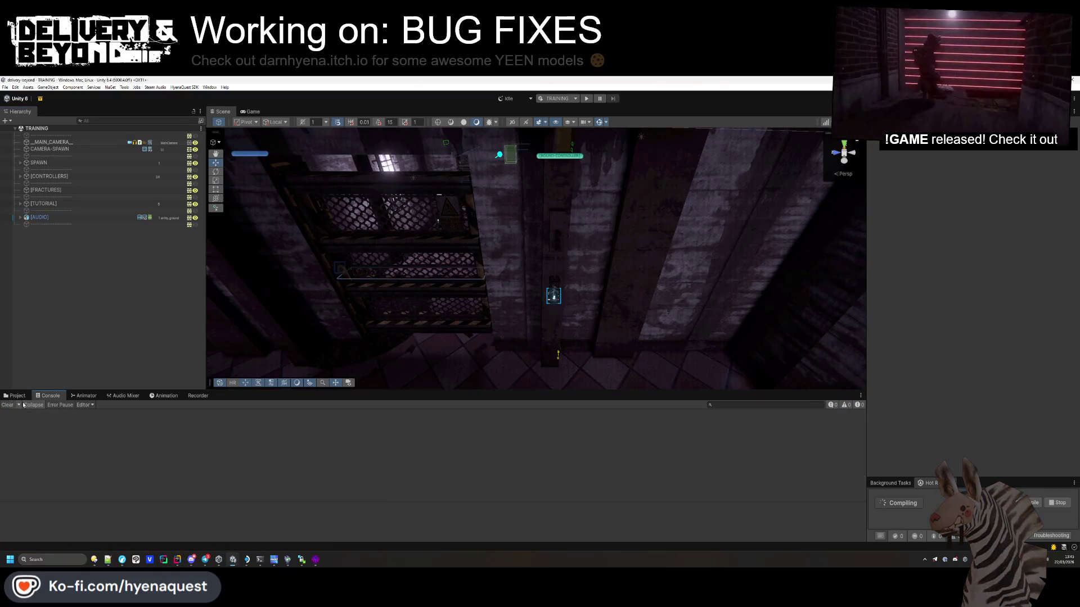
Step: Start a fresh play-test of the training level, clear the console and screenshot the Game view
left_click(17, 396)
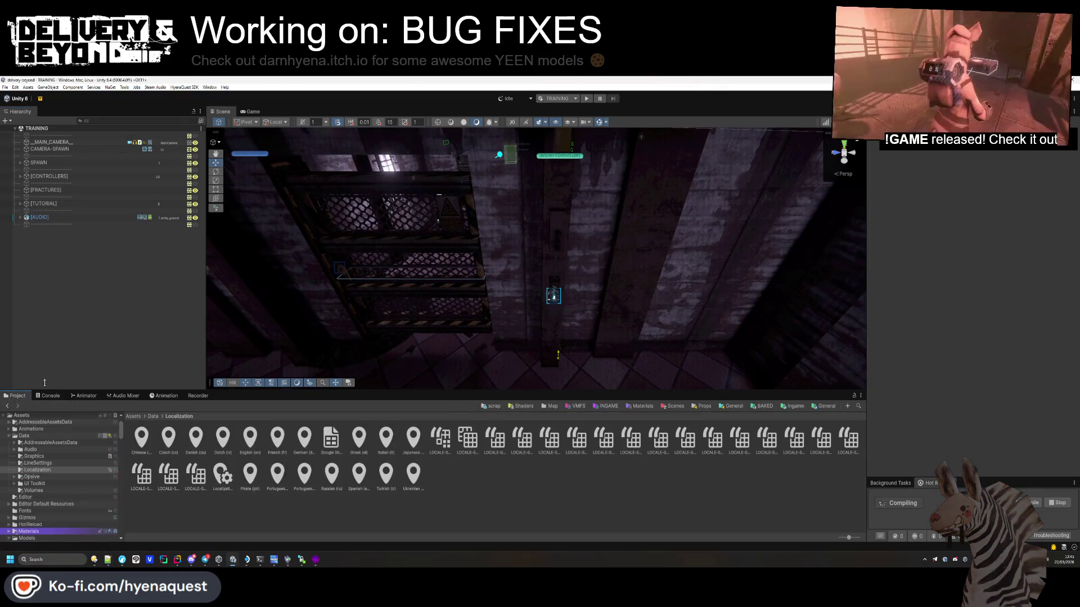
left_click(586, 100)
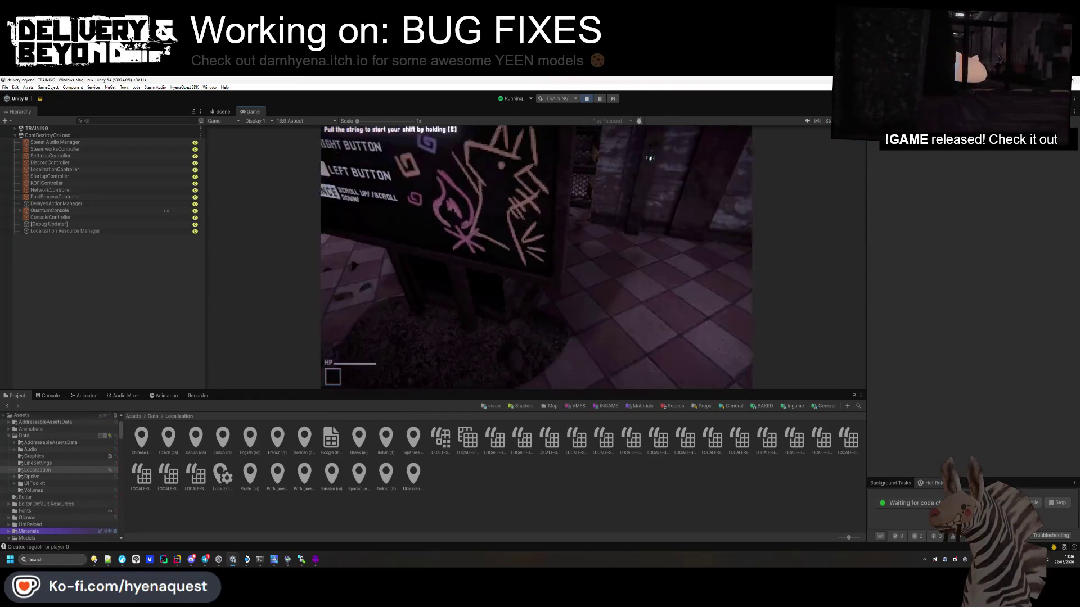
left_click(48, 396)
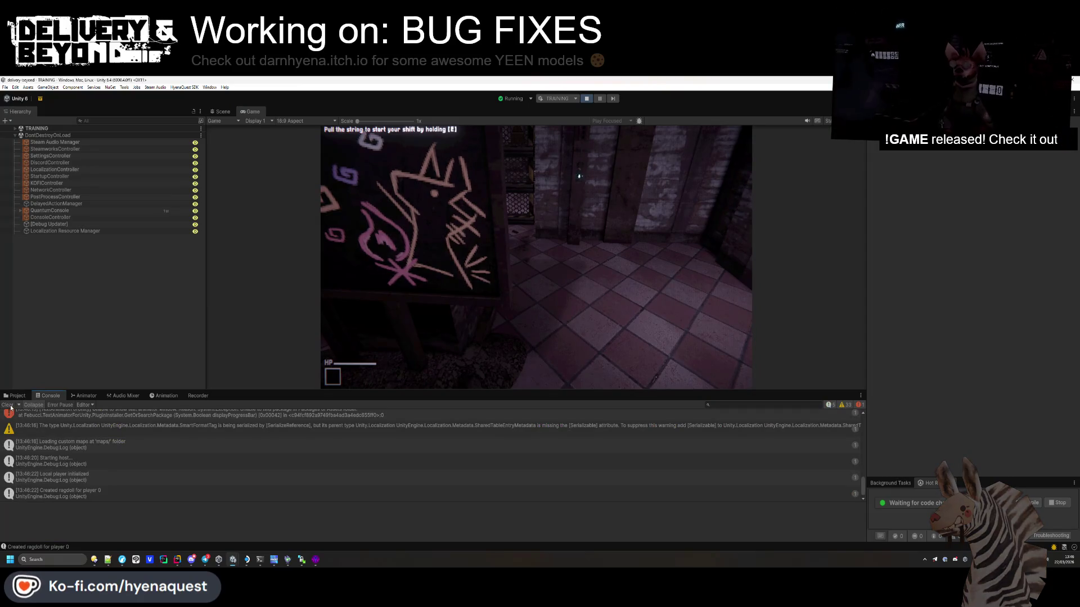
left_click(7, 405)
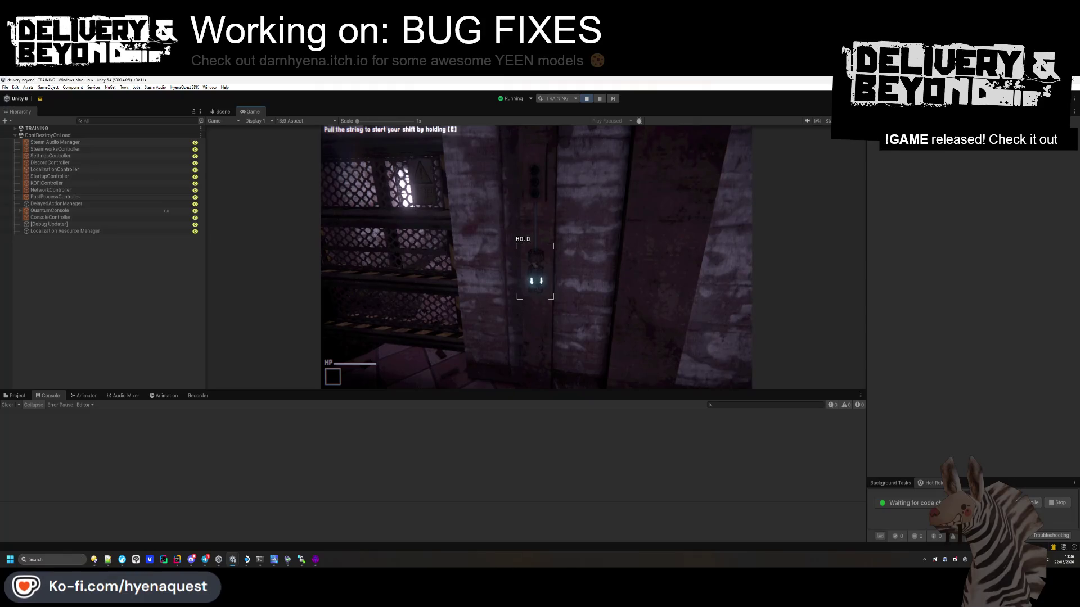
key("super+shift+s")
left_click_drag(347, 128, 648, 336)
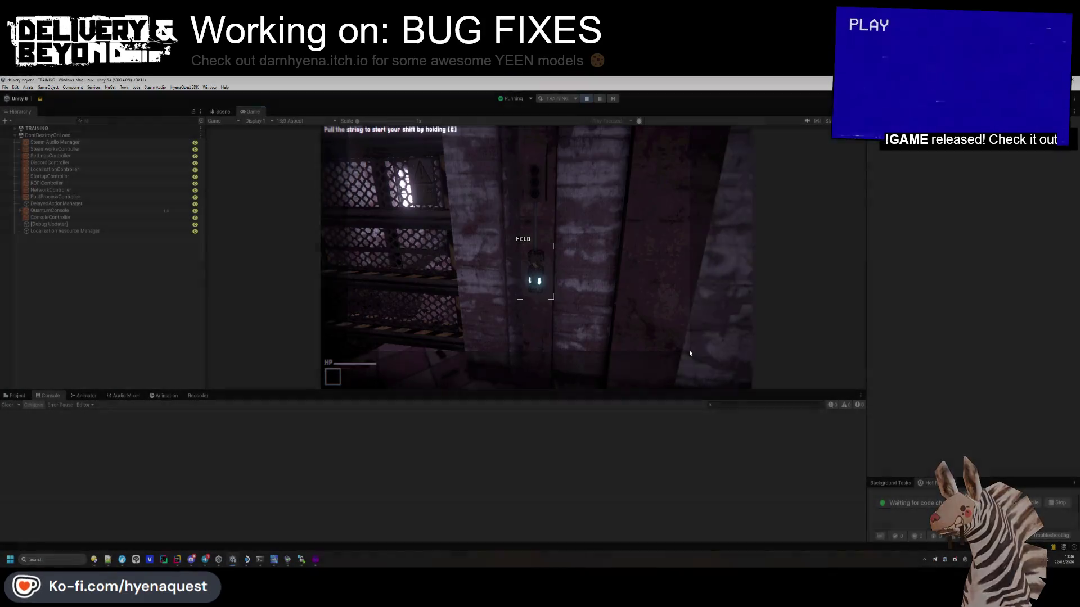
Step: Pull the string with E to start the shift and walk toward the scrap barrel
left_click(689, 353)
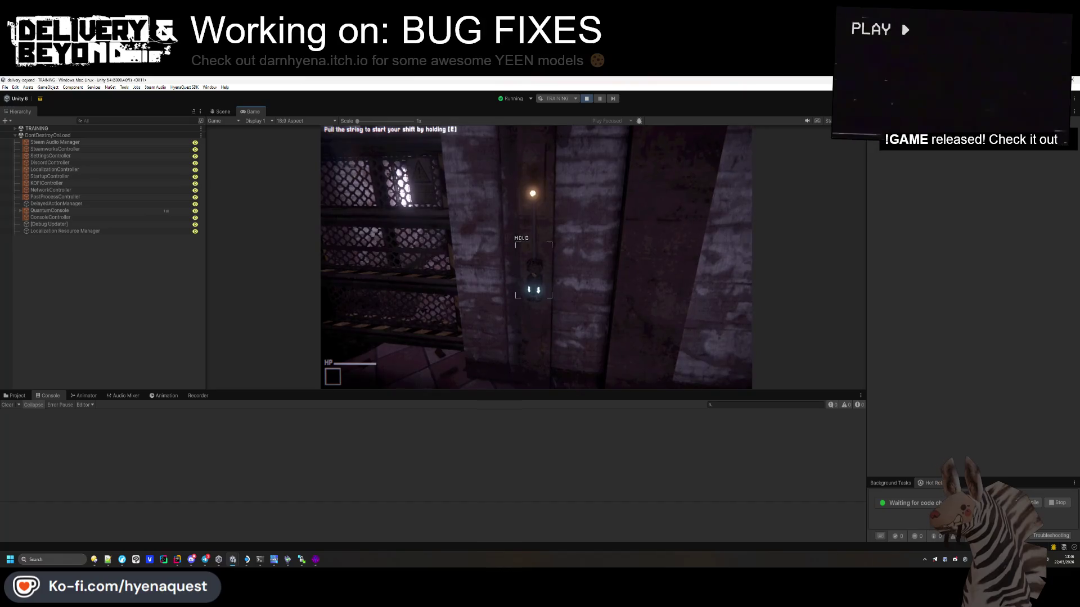
key("e")
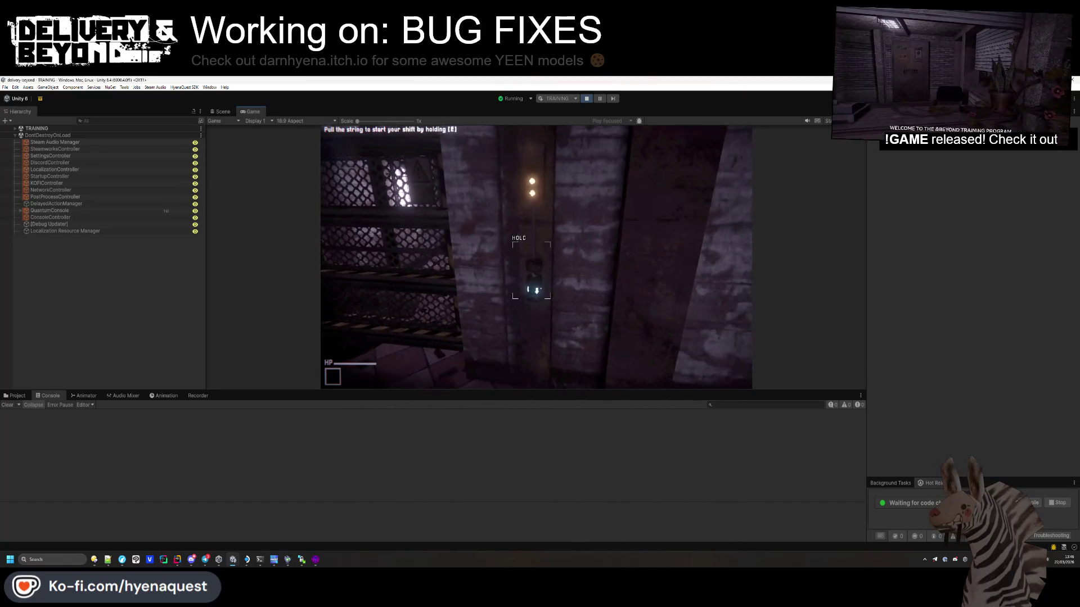
key("w")
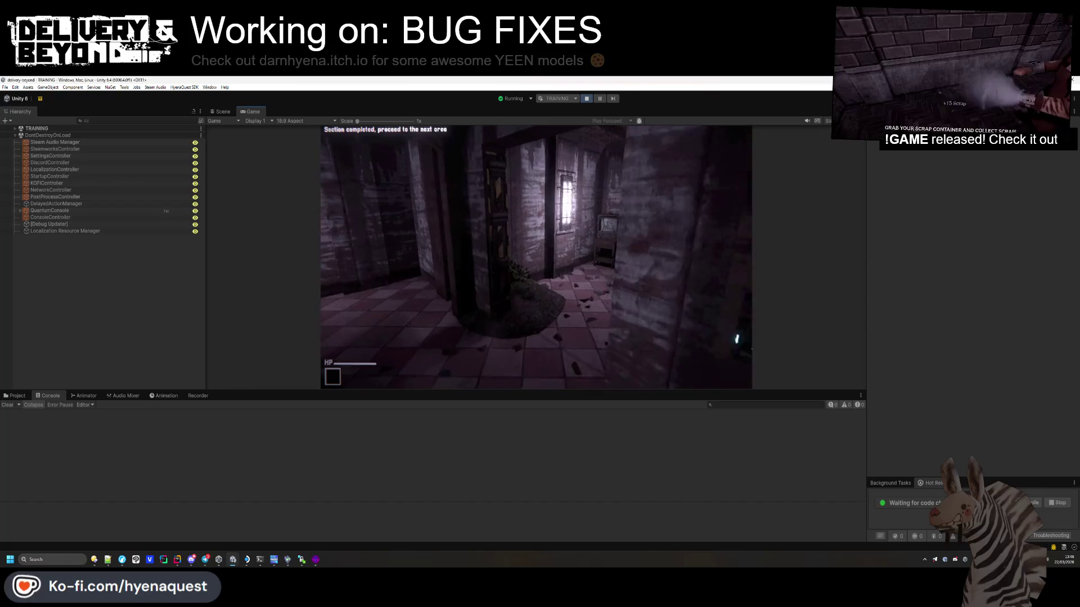
key("w")
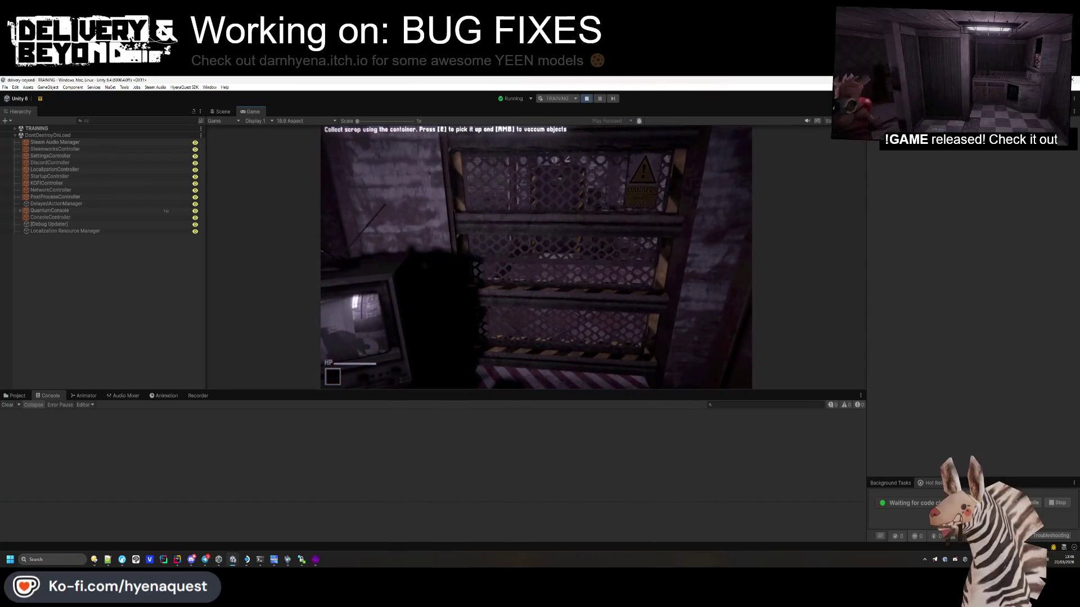
key("w")
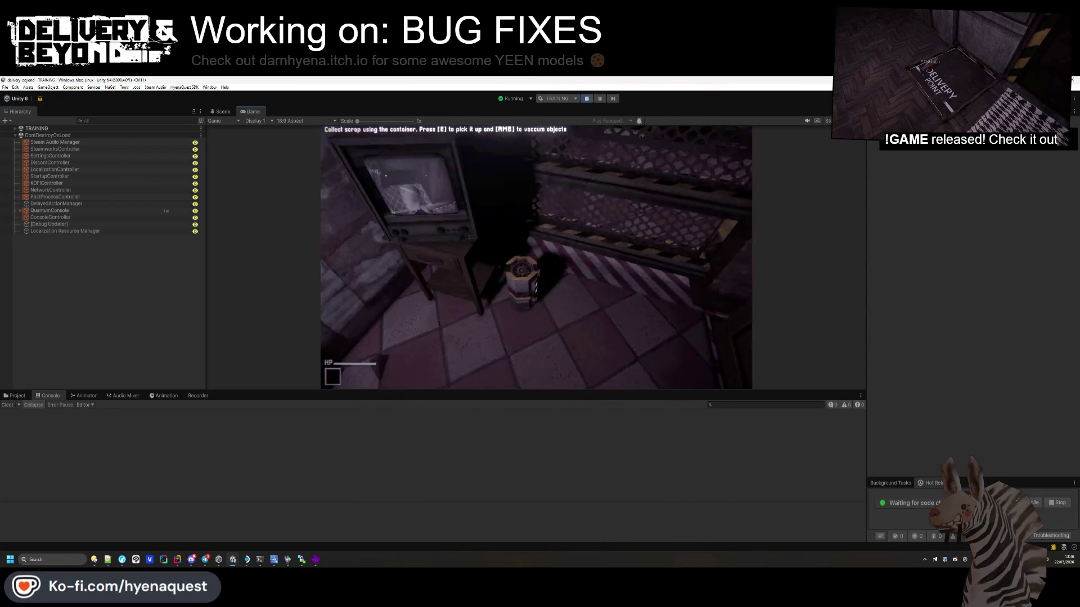
Step: Vacuum up the scrap from the barrel, couch and crate to finish the tutorial
key("e")
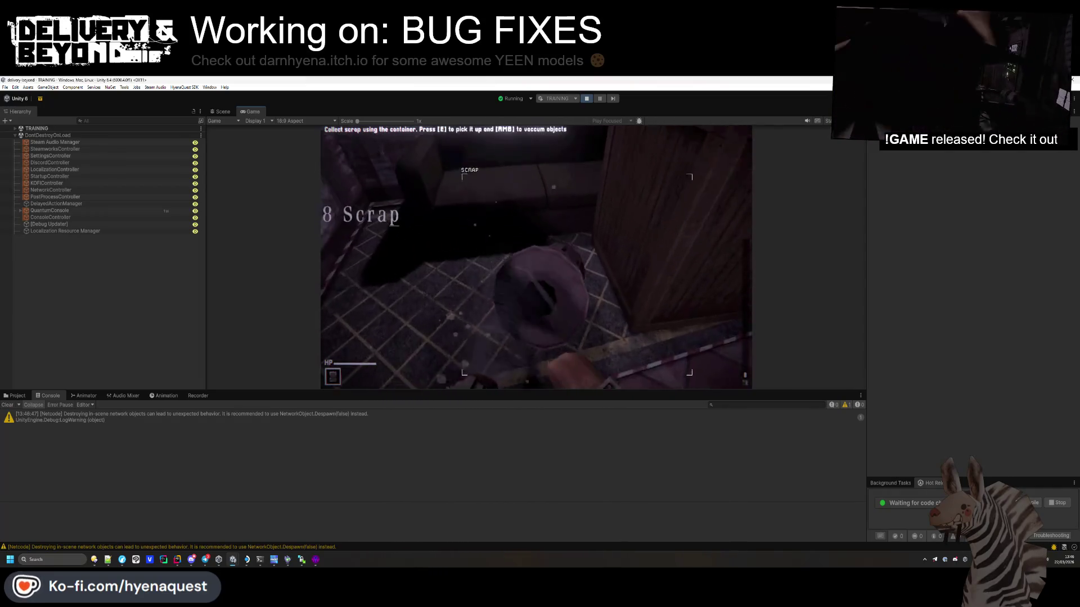
key("w")
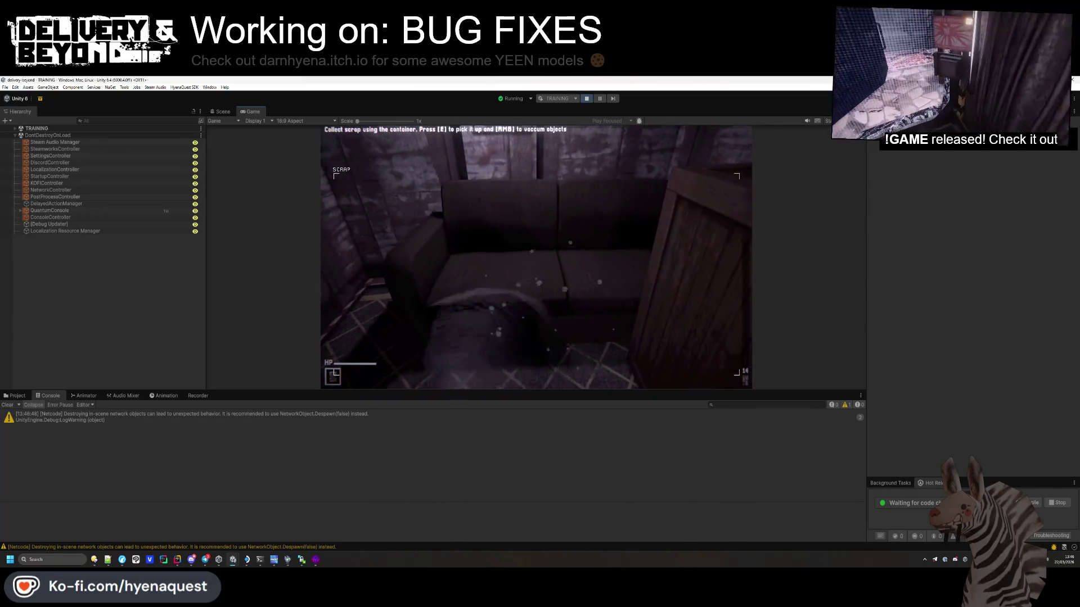
key("w")
key("e")
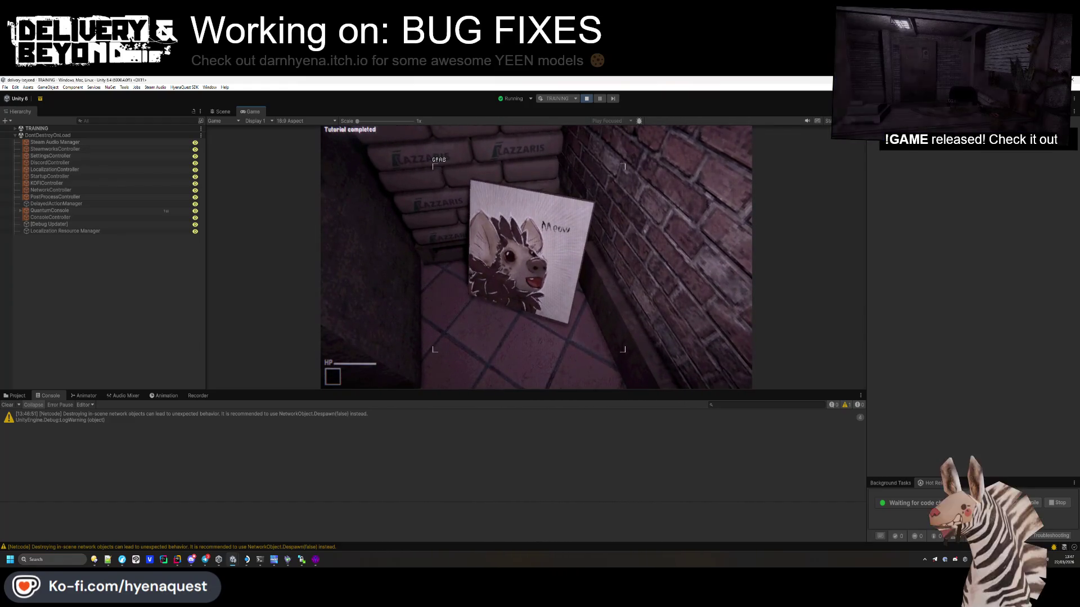
Step: Pick up and drop the Meow painting, then stop the play-test
key("e")
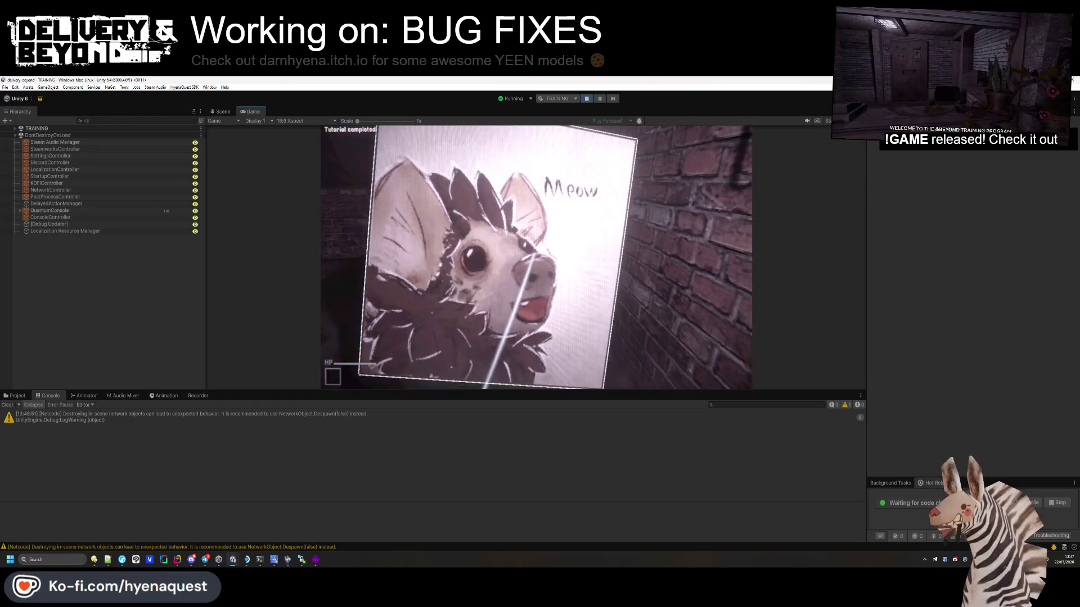
key("e")
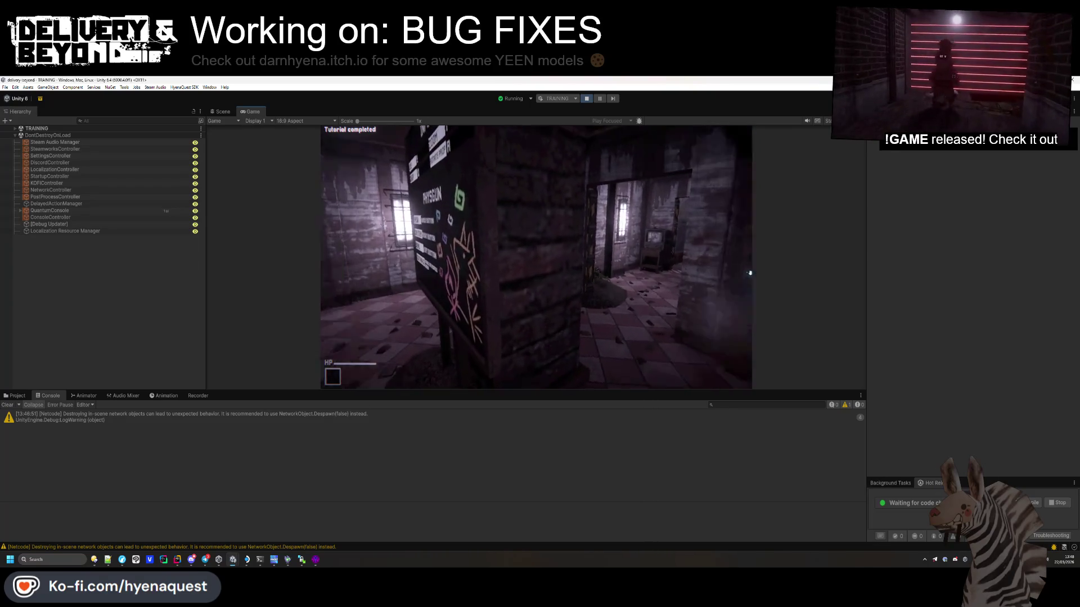
key("Escape")
left_click(585, 100)
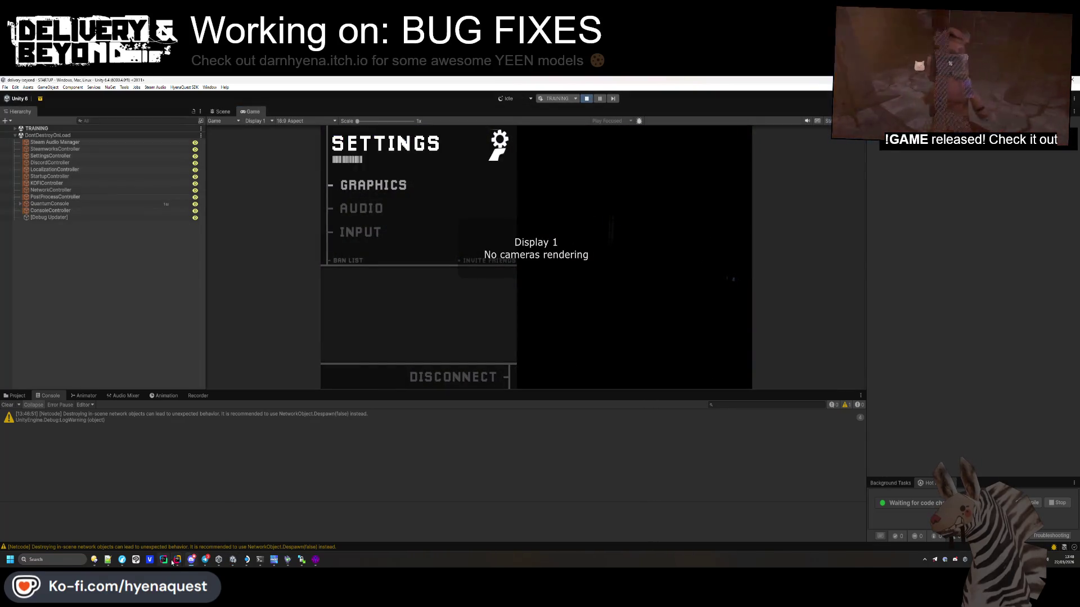
Step: View the uncommitted Program.cs diff in Rider, then show Unity's project asset folders
mouse_move(174, 560)
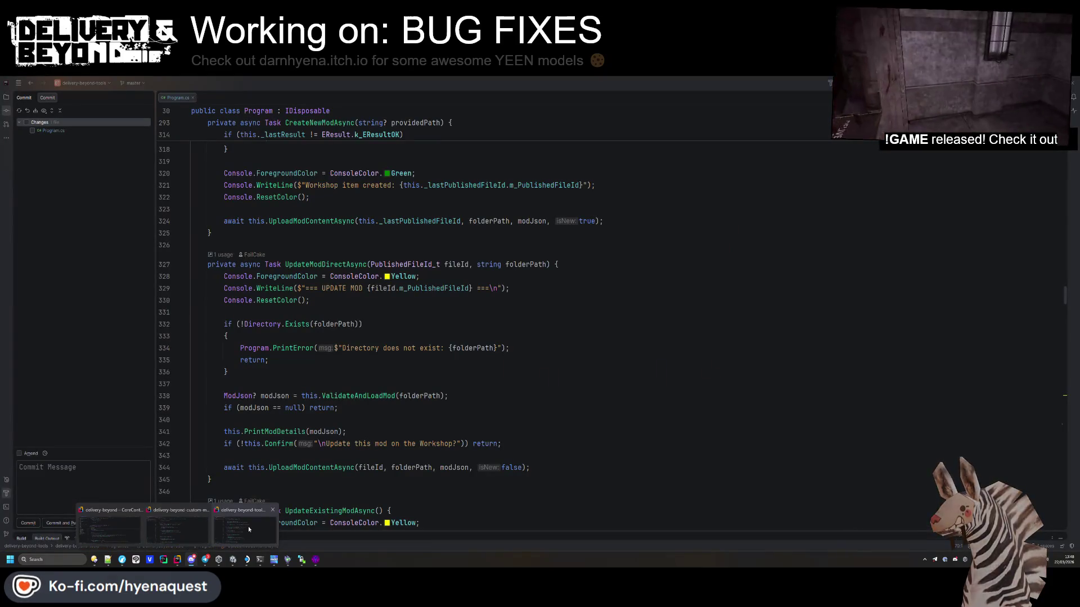
left_click(248, 526)
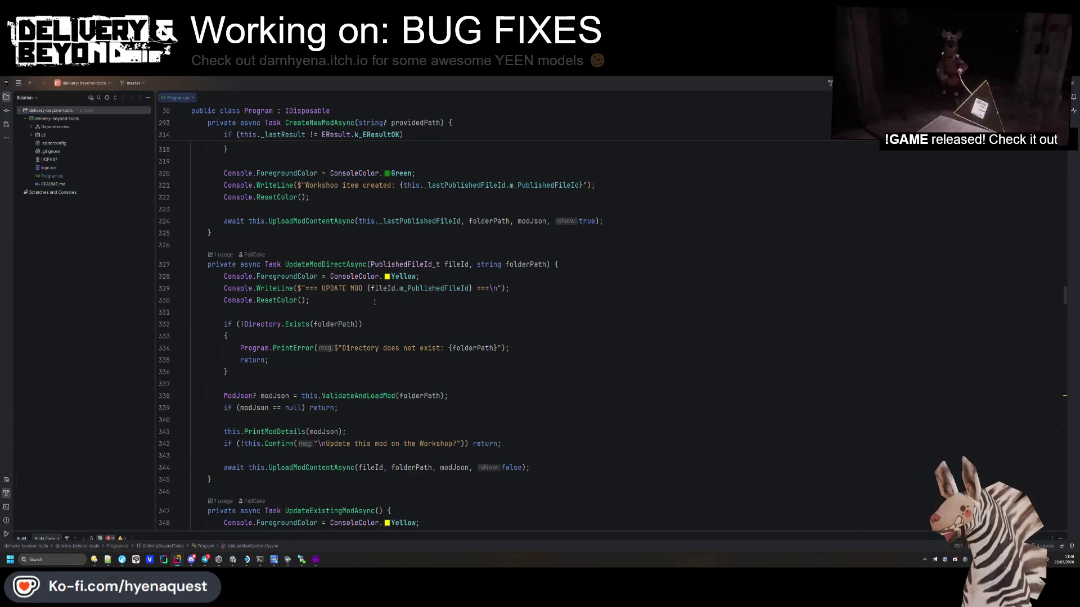
double_click(414, 78)
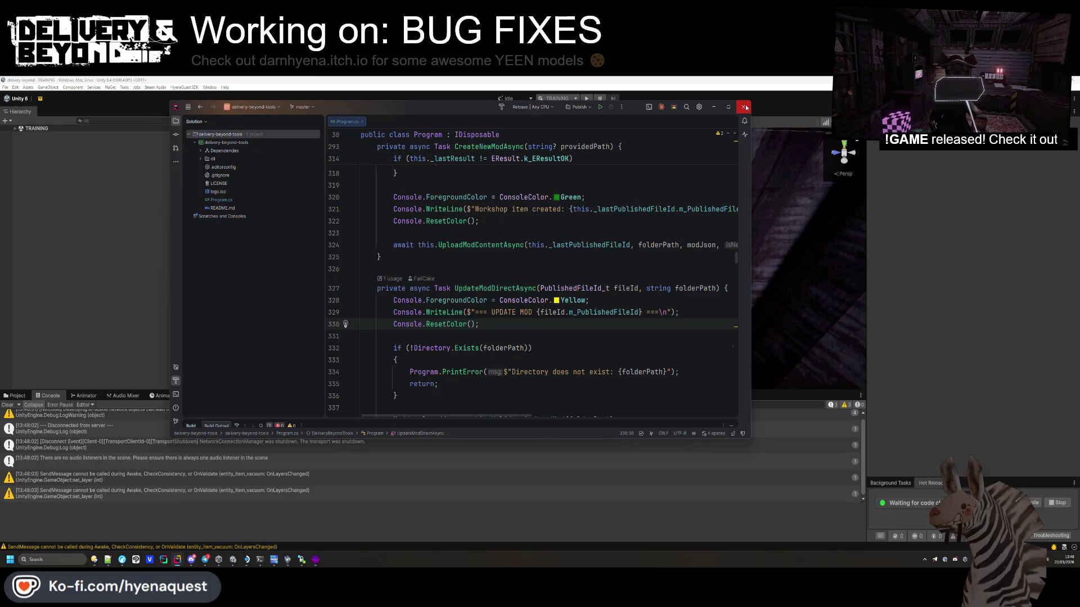
left_click(175, 135)
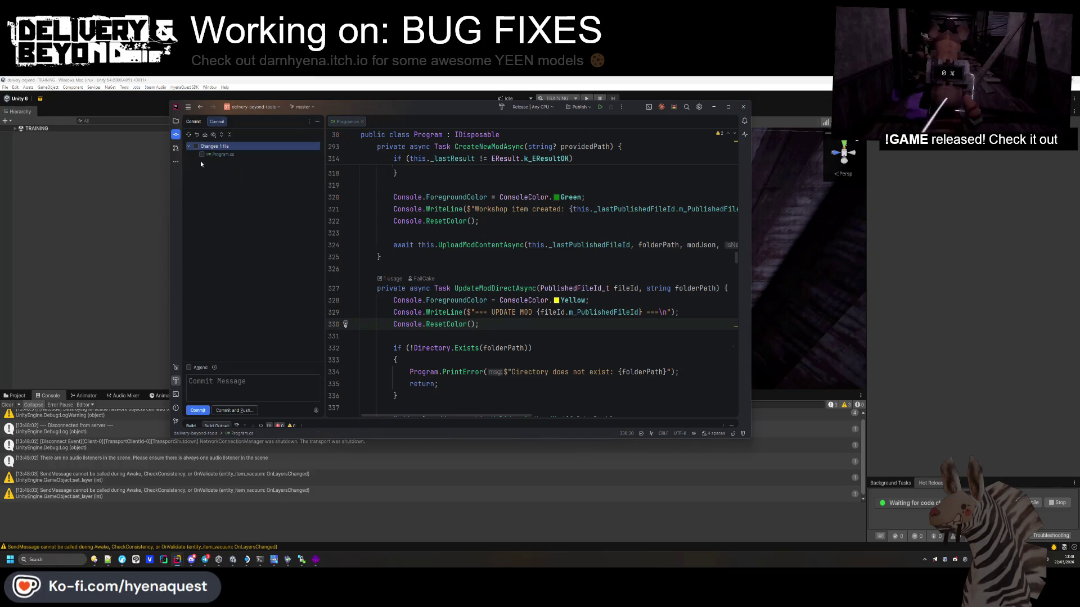
double_click(220, 155)
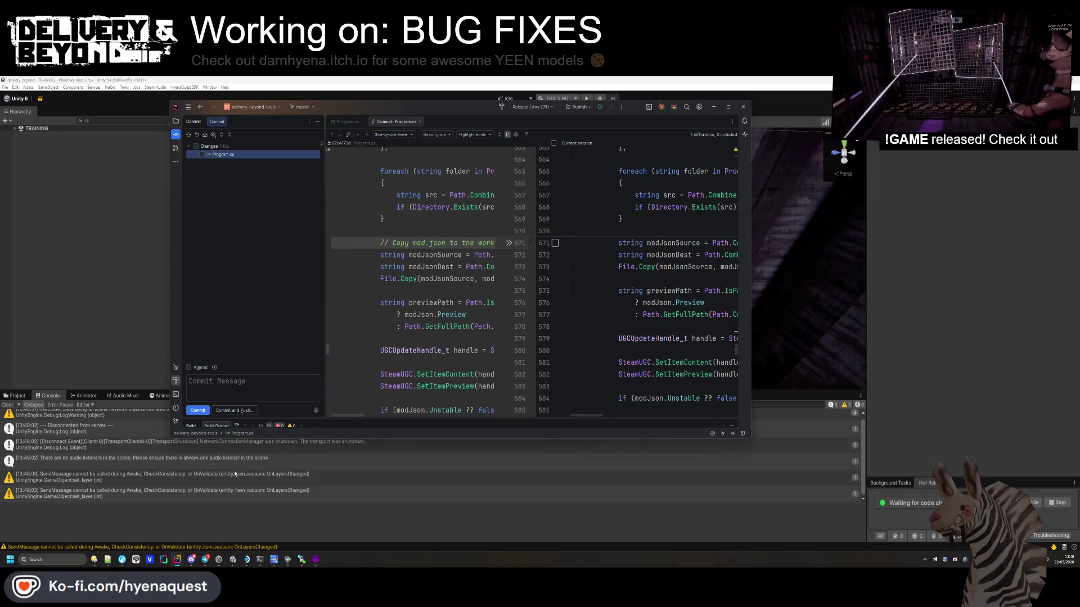
left_click(163, 561)
left_click(15, 396)
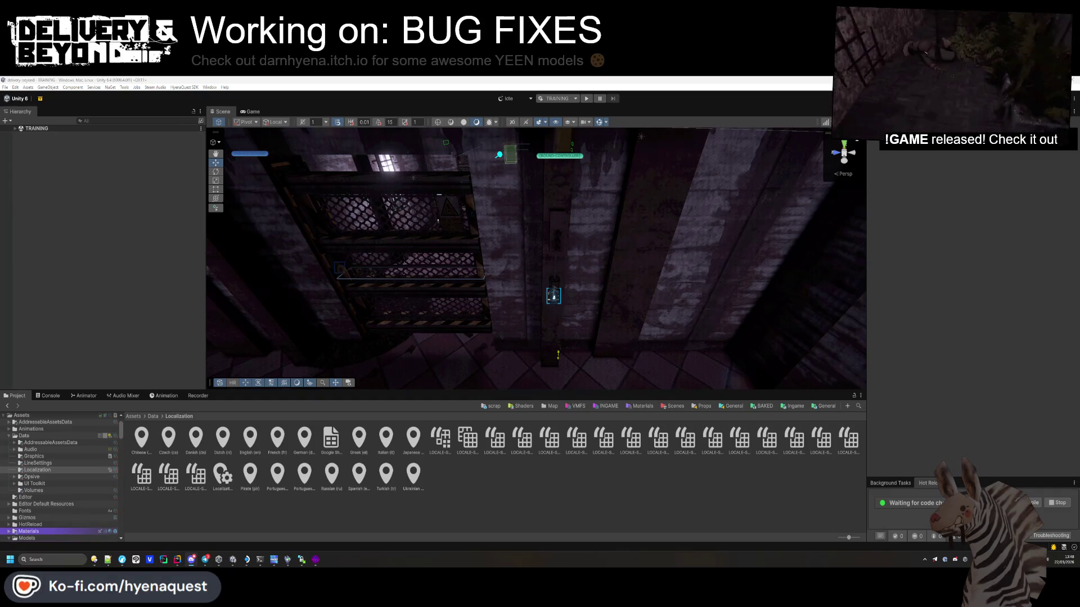
Step: Open the INGAME scene from Assets/Scenes
scroll(50, 484, "down", 5)
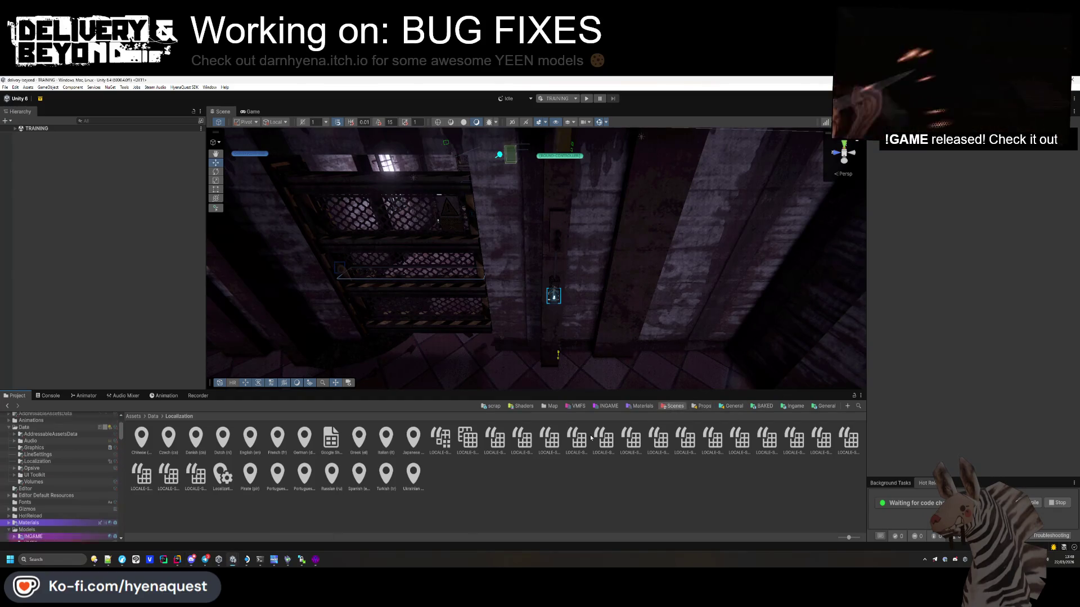
left_click(31, 515)
left_click(26, 521)
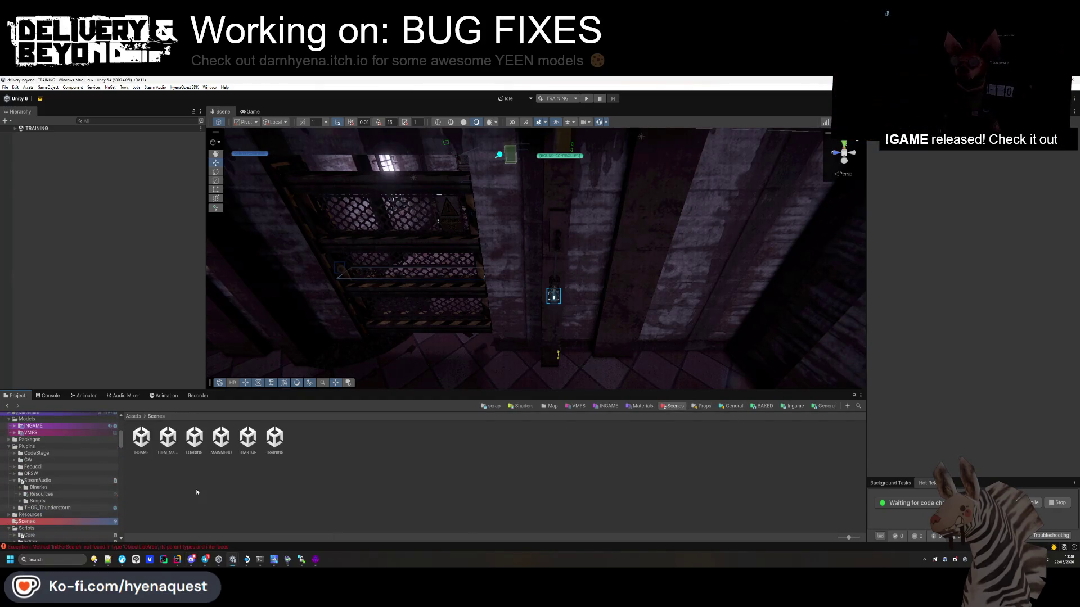
double_click(148, 446)
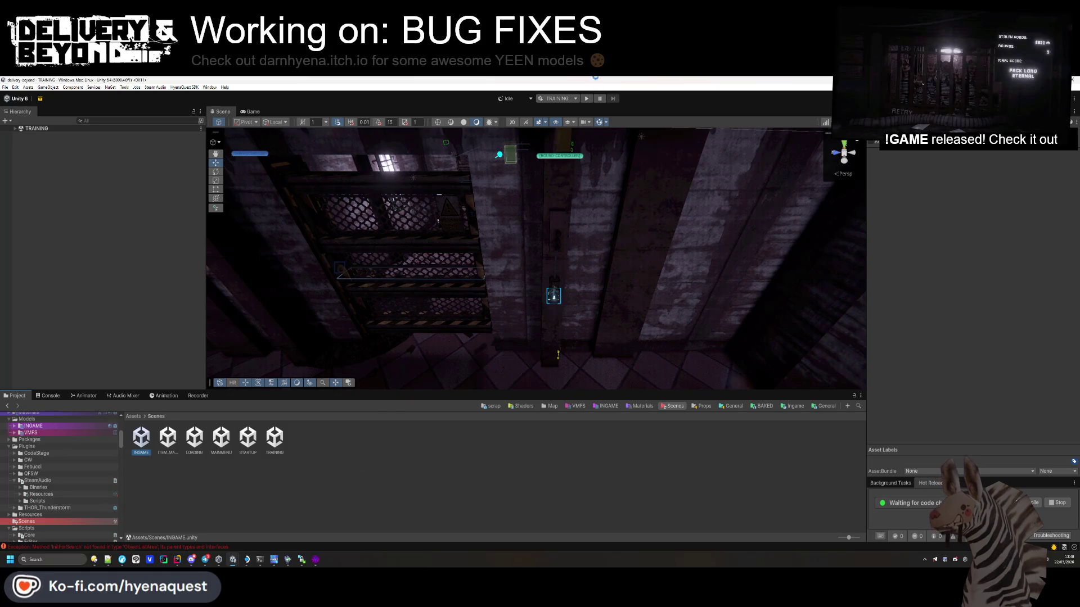
Step: Switch the play-mode scenario to DEV and start playing
left_click(566, 99)
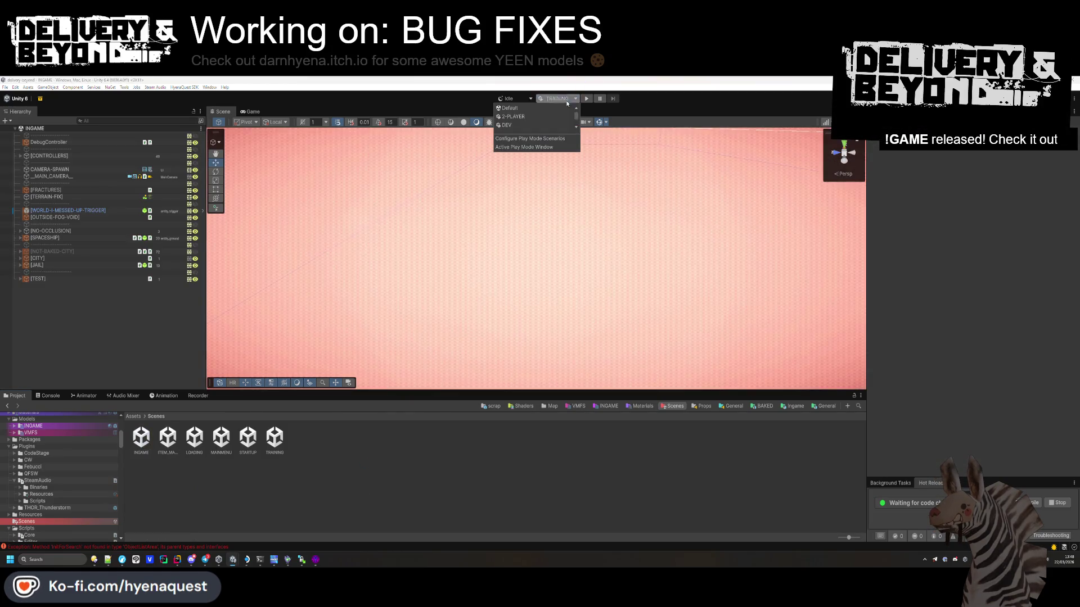
left_click(535, 126)
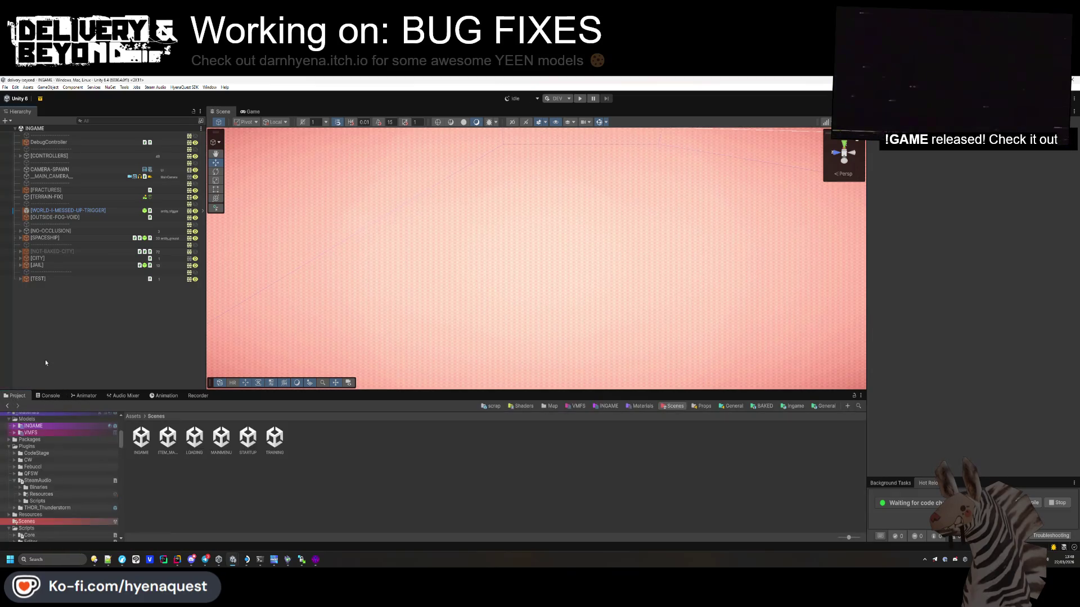
left_click(582, 100)
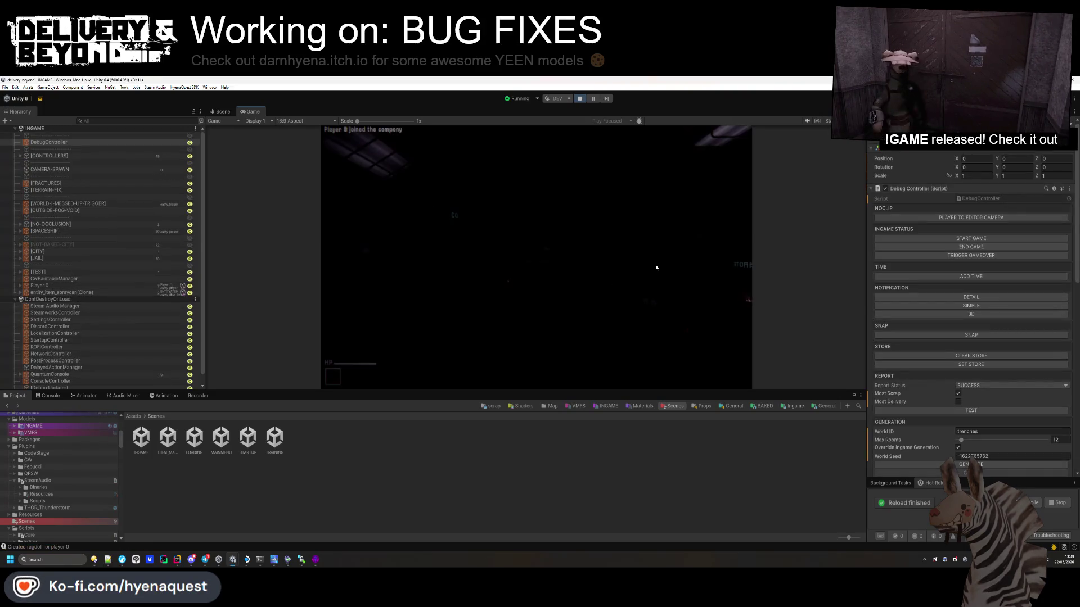
Step: Enlarge the Game view, then walk the player through the lobby toward the keypad terminal
left_click_drag(589, 392, 588, 497)
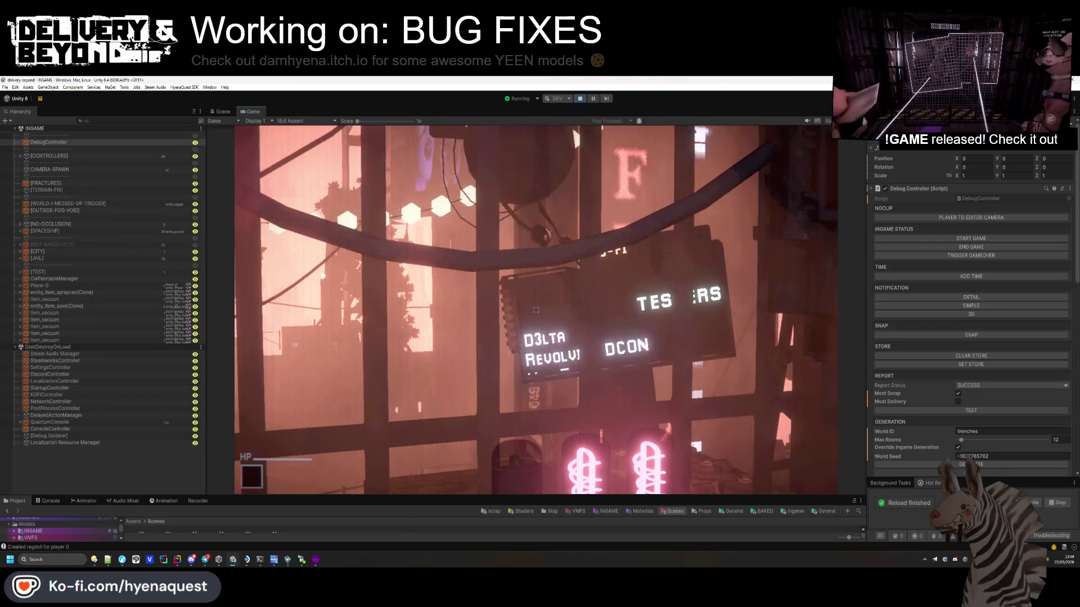
key("grave")
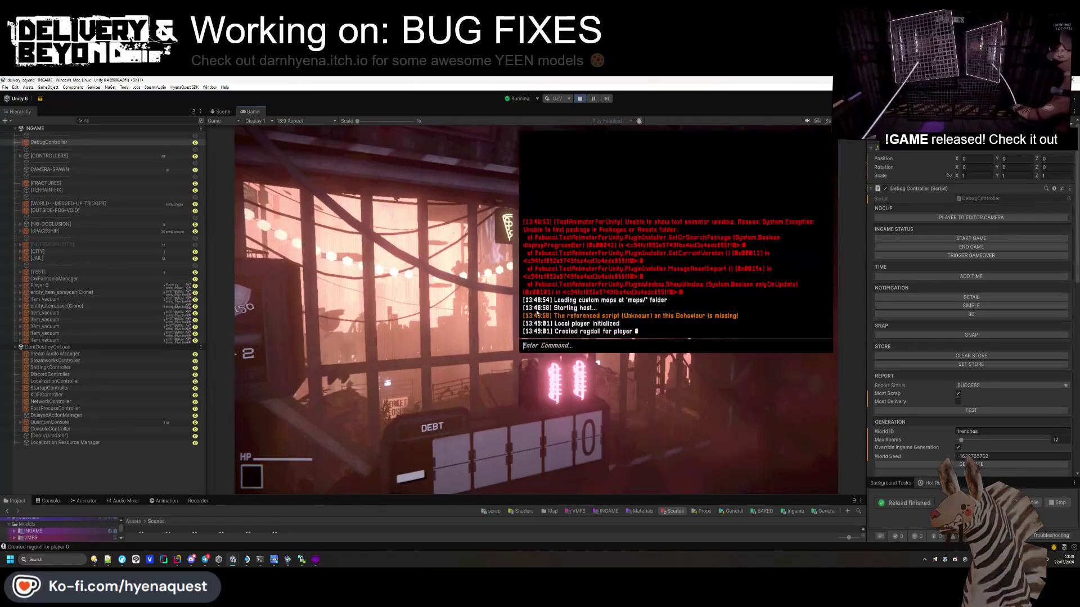
key("grave")
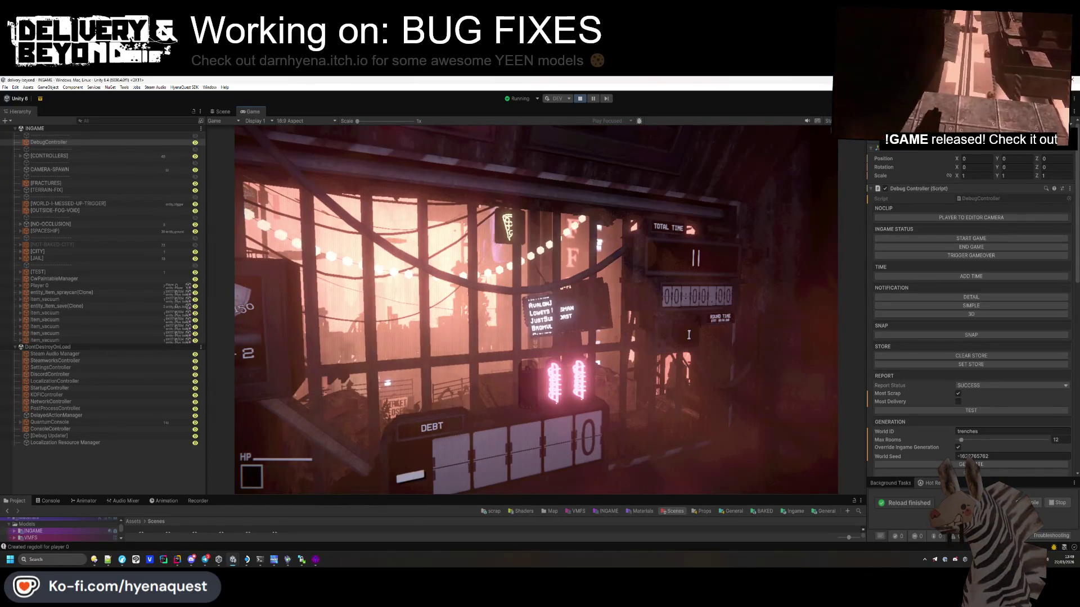
key("w")
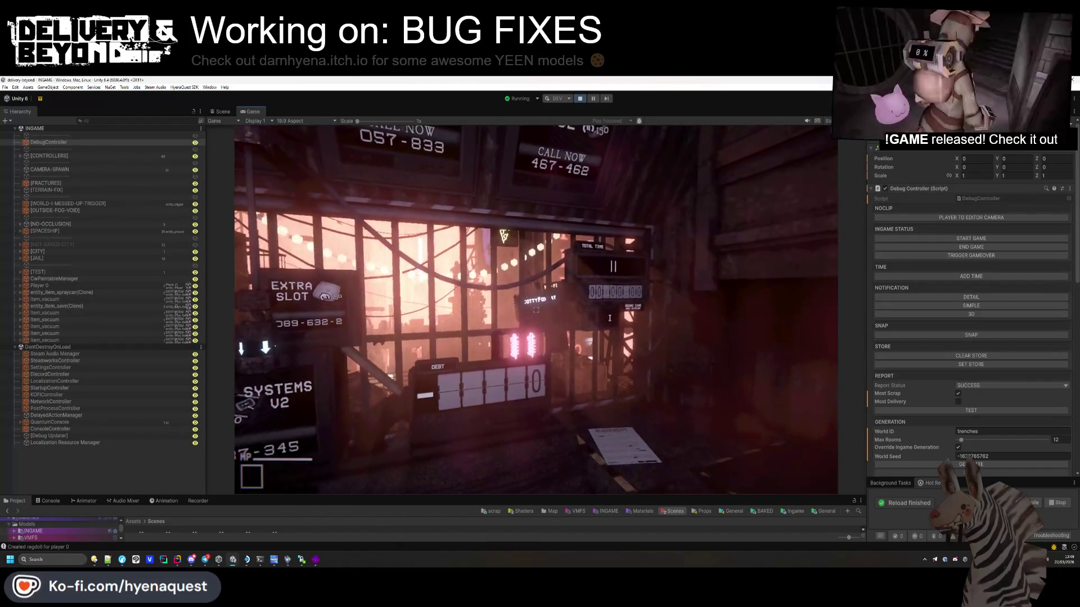
key("super")
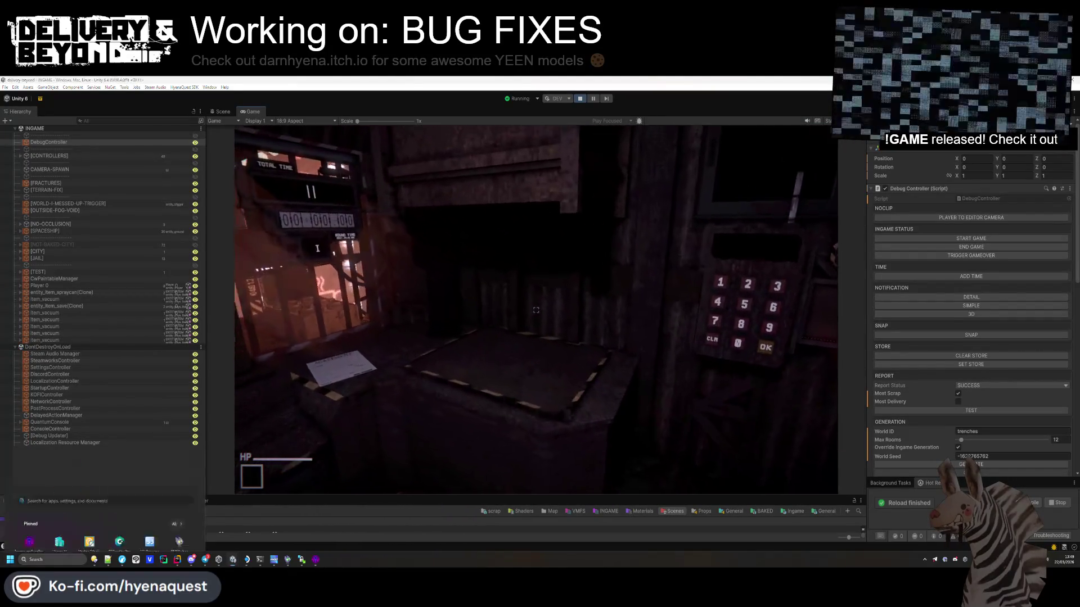
scroll(1004, 346, "down", 10)
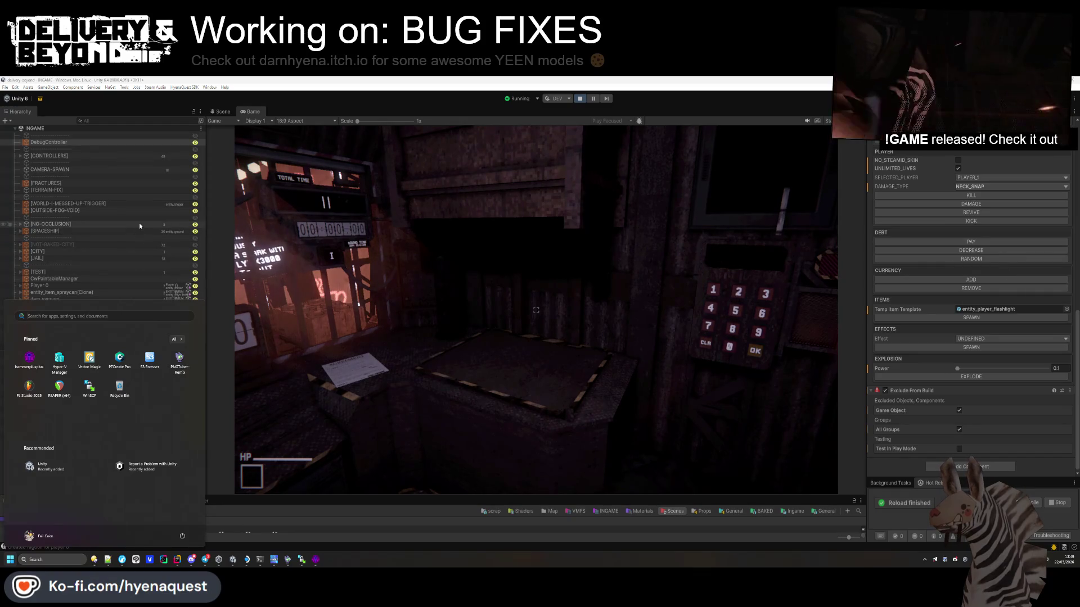
Step: Expand [CONTROLLERS] in the Hierarchy and scroll through all the listed game controllers
left_click(21, 158)
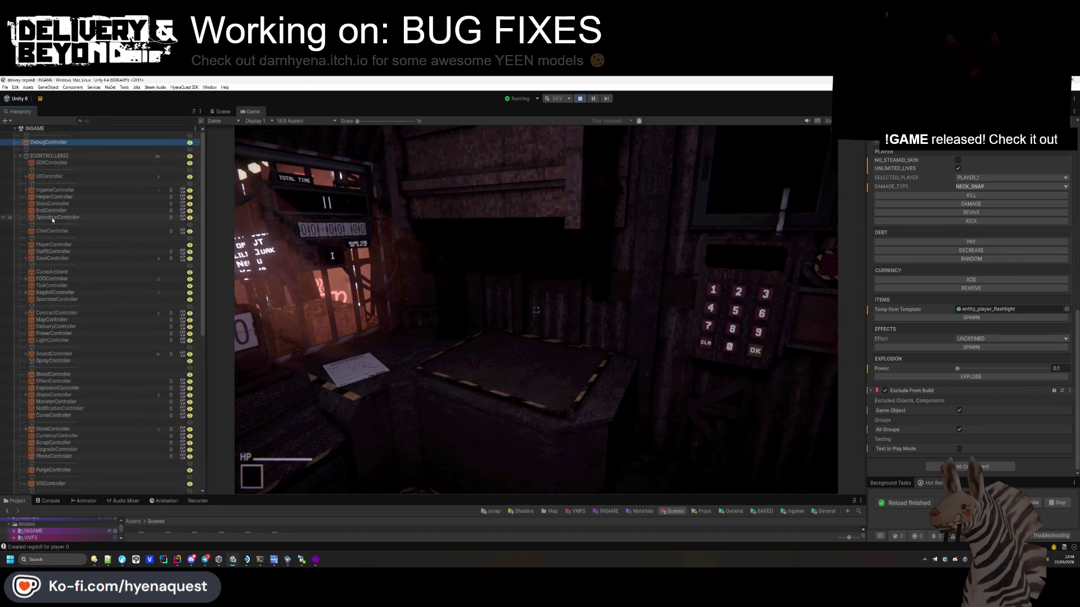
scroll(57, 241, "down", 2)
scroll(57, 241, "down", 2)
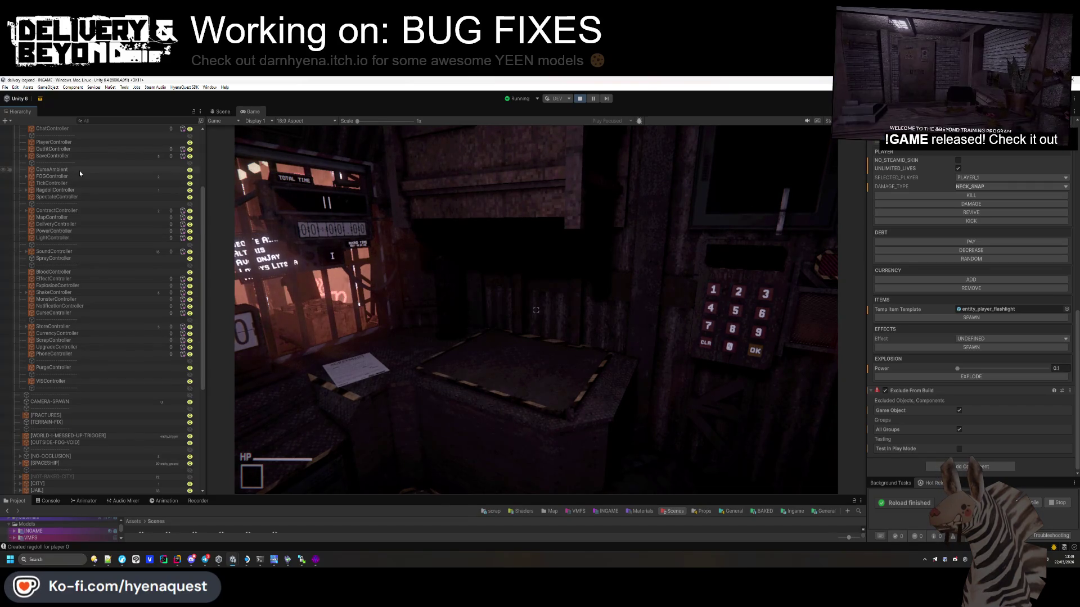
scroll(79, 170, "up", 5)
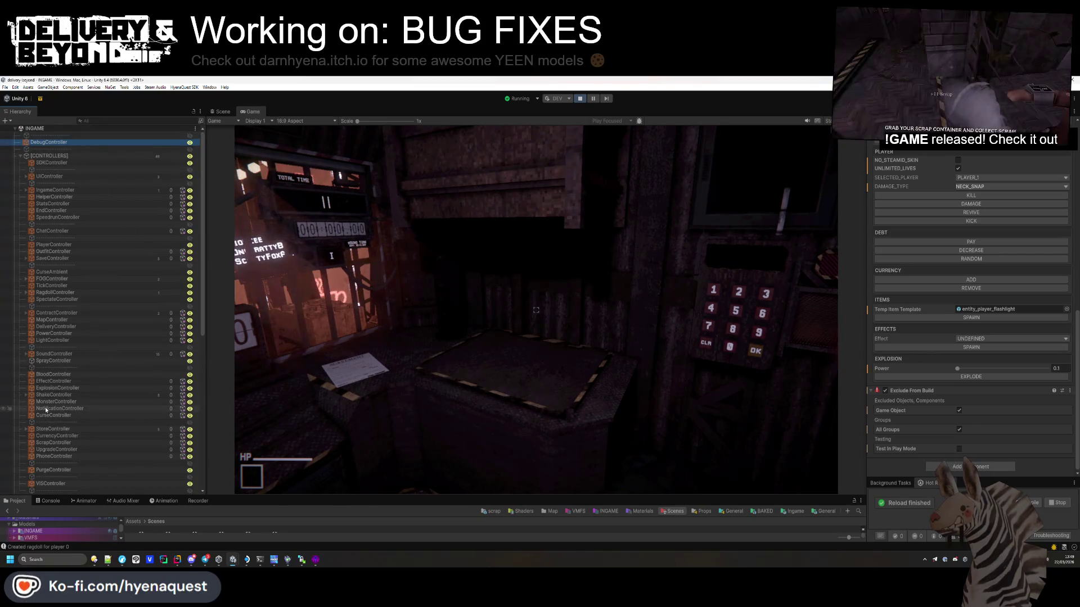
scroll(50, 415, "down", 3)
Step: Select DeliveryController and review its list of 47 Prop Prefabs in the Inspector
scroll(53, 419, "up", 2)
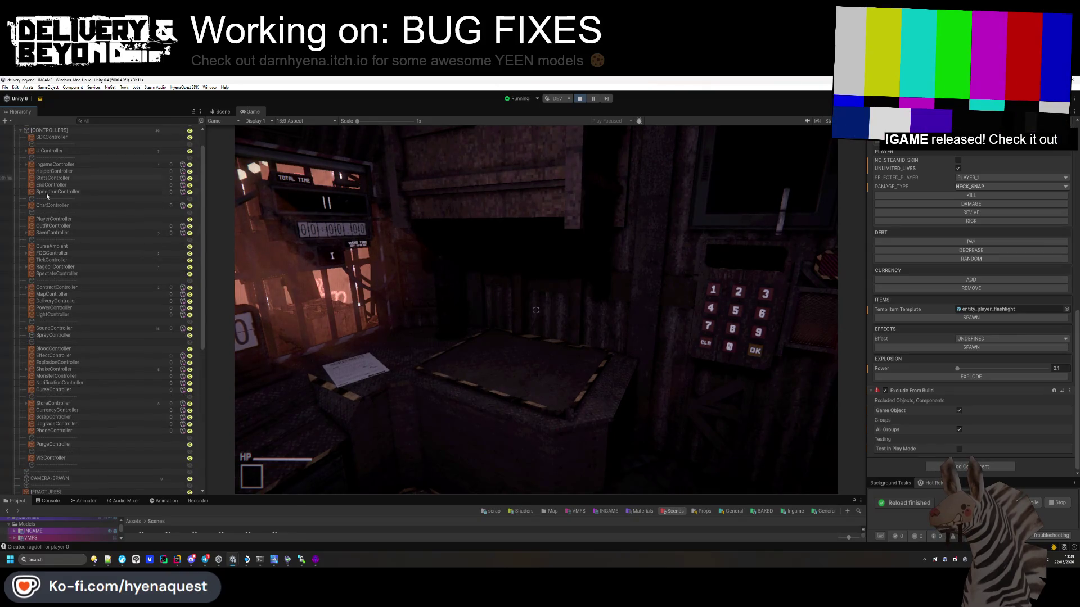
left_click(59, 302)
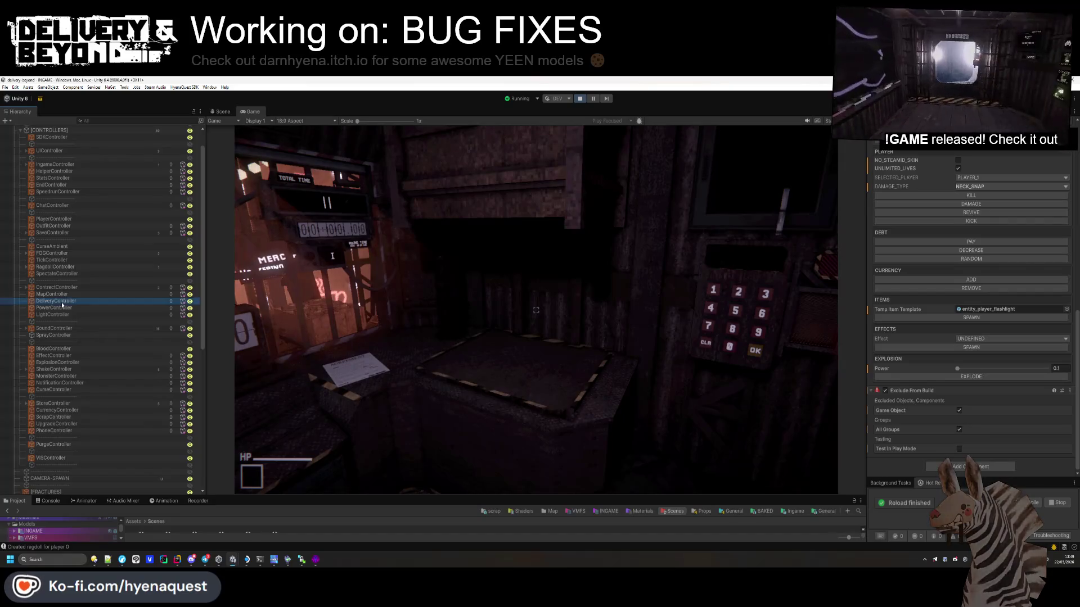
left_click(895, 228)
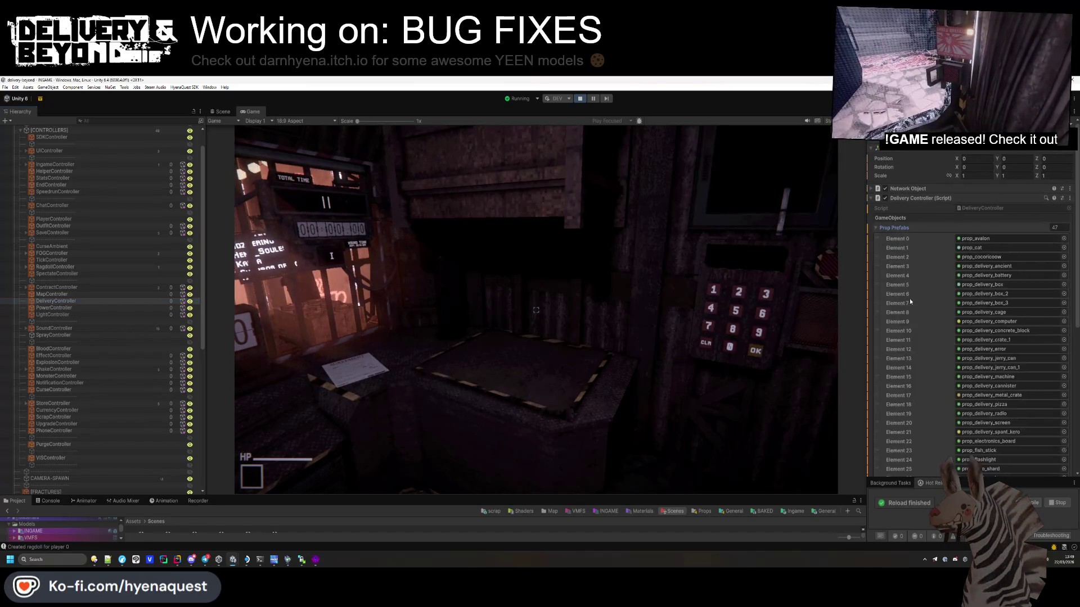
scroll(922, 292, "down", 3)
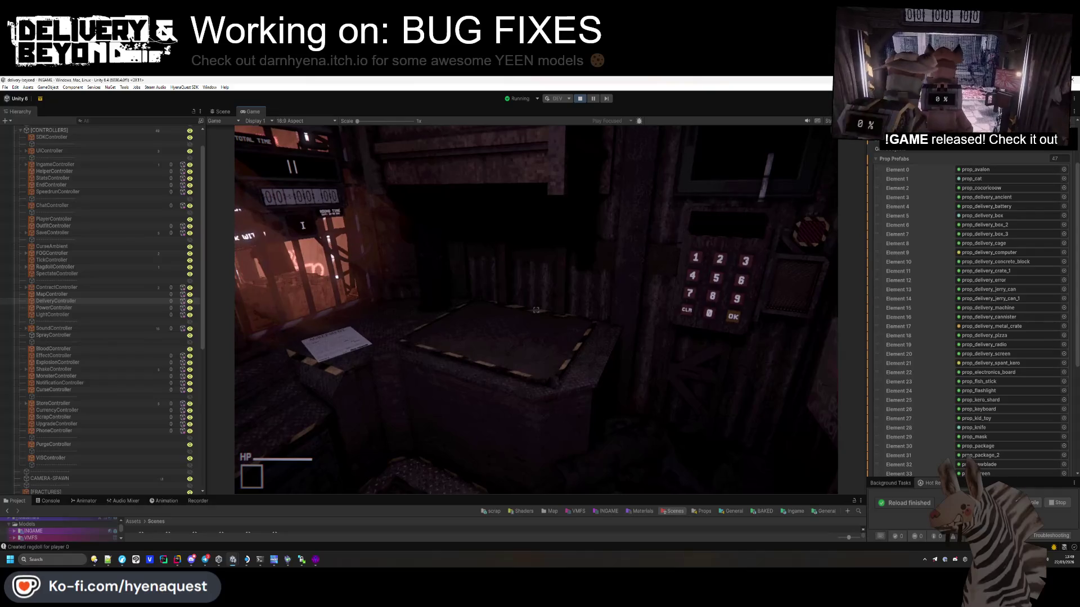
Step: Spawn a delivery box by running delivery.spawn in the in-game developer console
key("grave")
type("delivery.spawn")
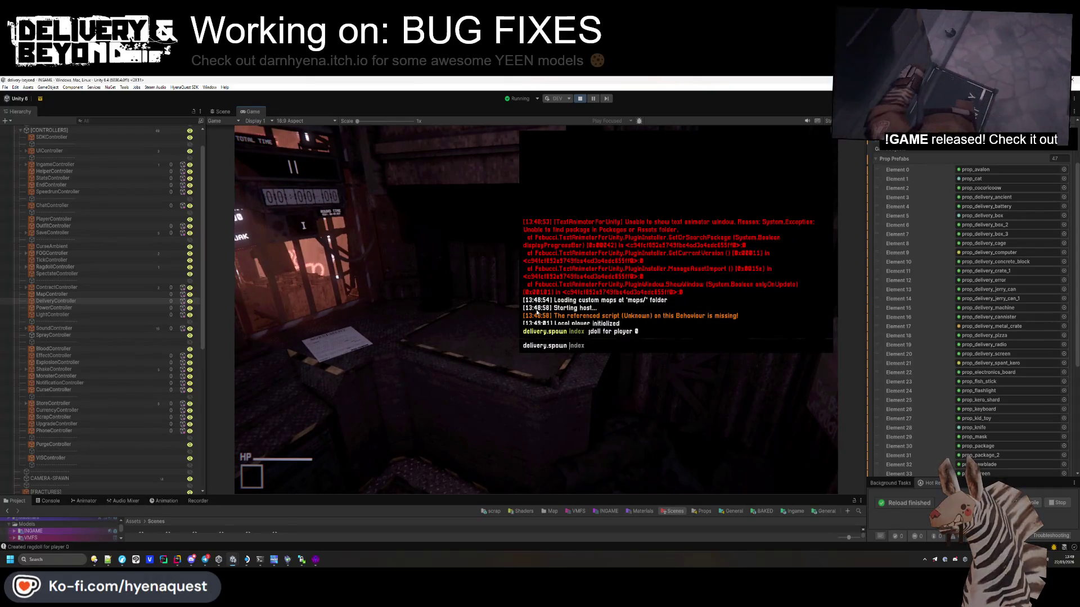
scroll(966, 180, "down", 2)
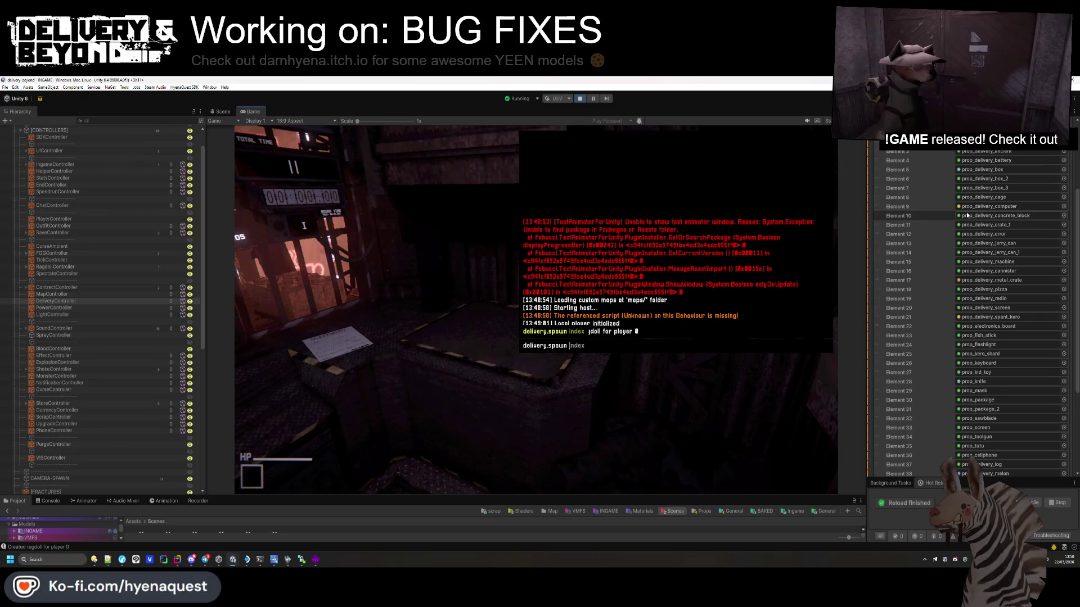
key("Return")
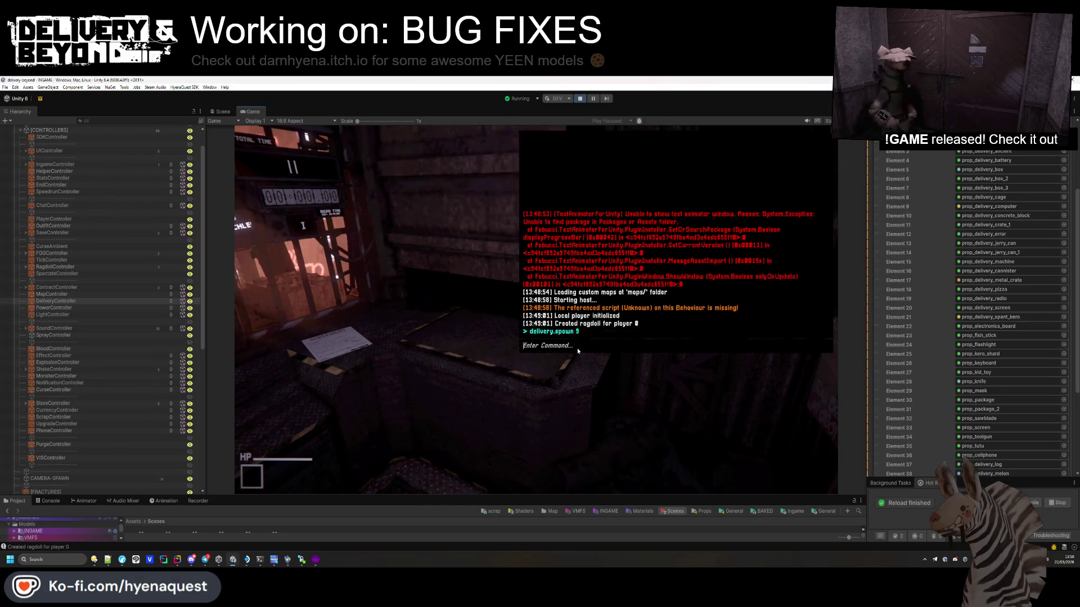
key("grave")
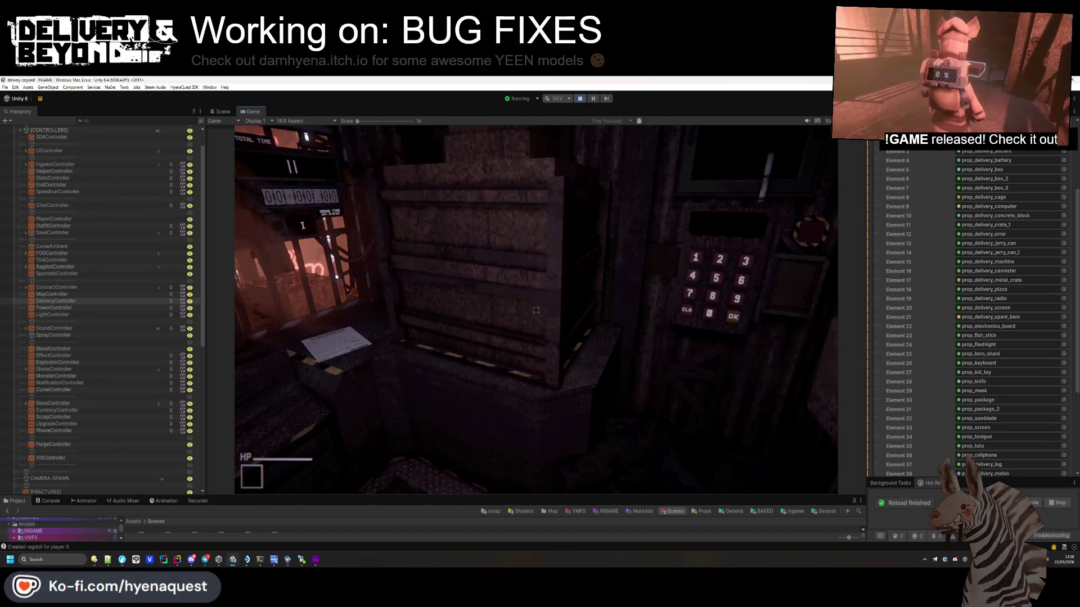
Step: Walk the player to the spawned box on the desk and pick it up
key("w")
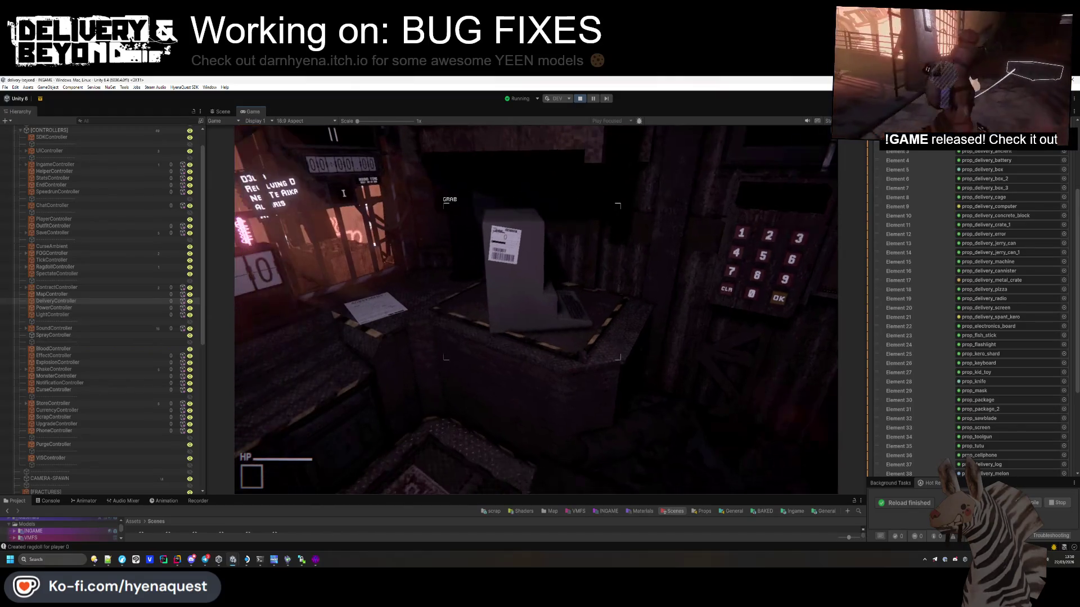
key("e")
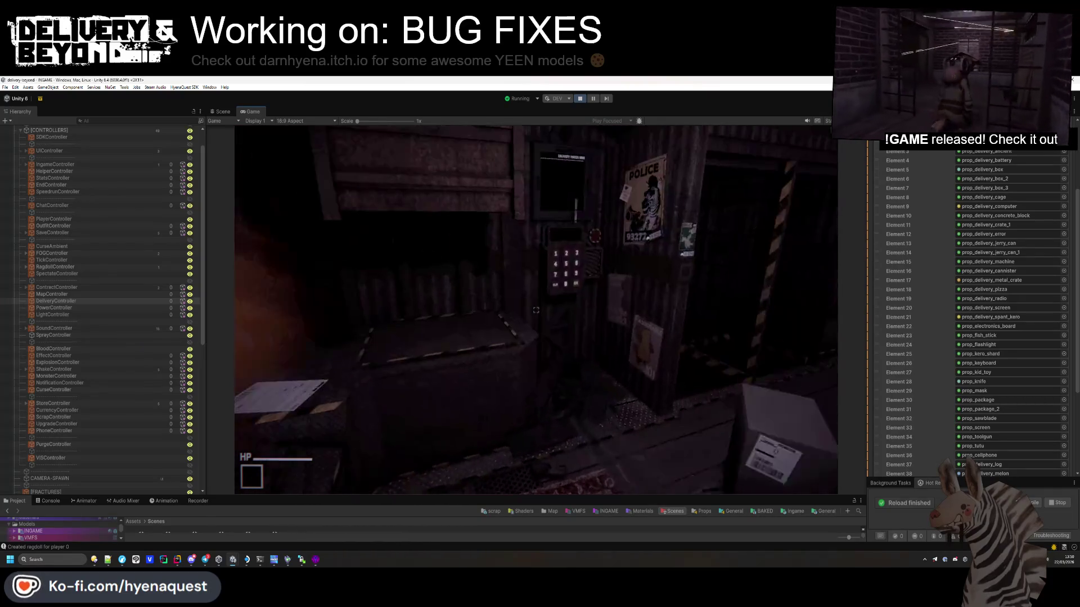
key("super")
Step: Show the Scene view of the running level beside the Game view, orbited toward the desk
left_click(220, 111)
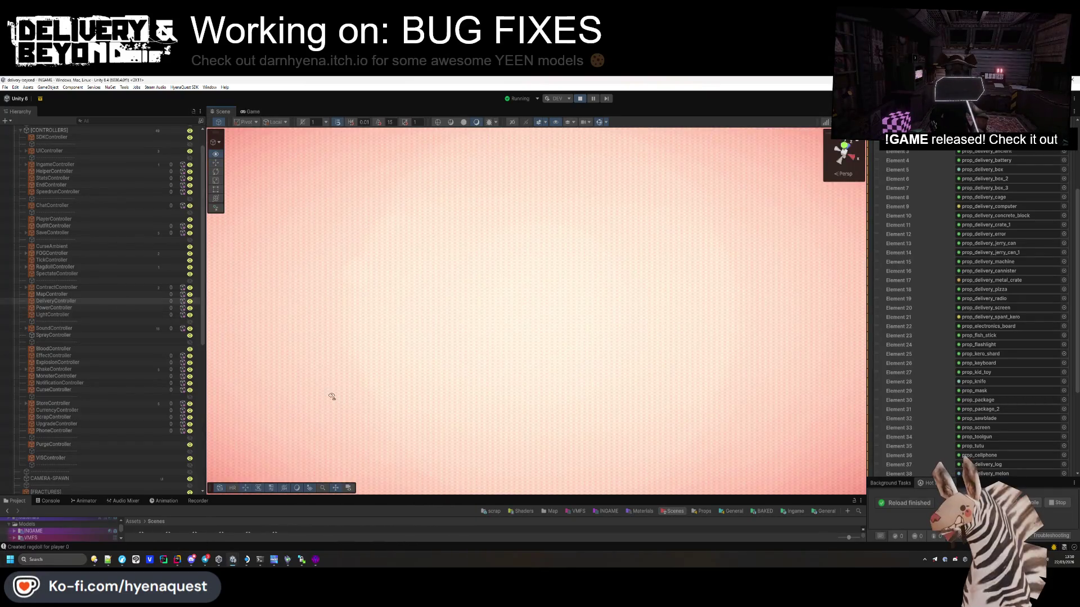
mouse_move(663, 277)
left_mouse_down()
mouse_move(571, 366)
mouse_move(210, 349)
mouse_move(528, 285)
left_mouse_up()
mouse_move(930, 305)
left_mouse_down()
mouse_move(860, 312)
mouse_move(789, 288)
mouse_move(383, 339)
mouse_move(467, 229)
mouse_move(677, 470)
left_mouse_up()
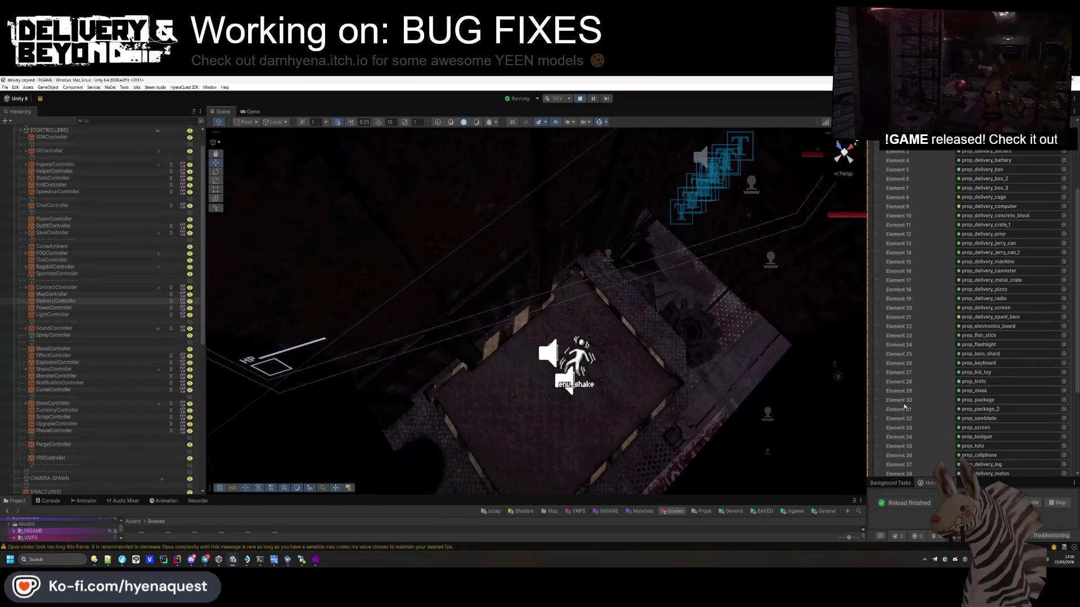
mouse_move(251, 112)
left_mouse_down()
mouse_move(730, 265)
mouse_move(756, 312)
left_mouse_up()
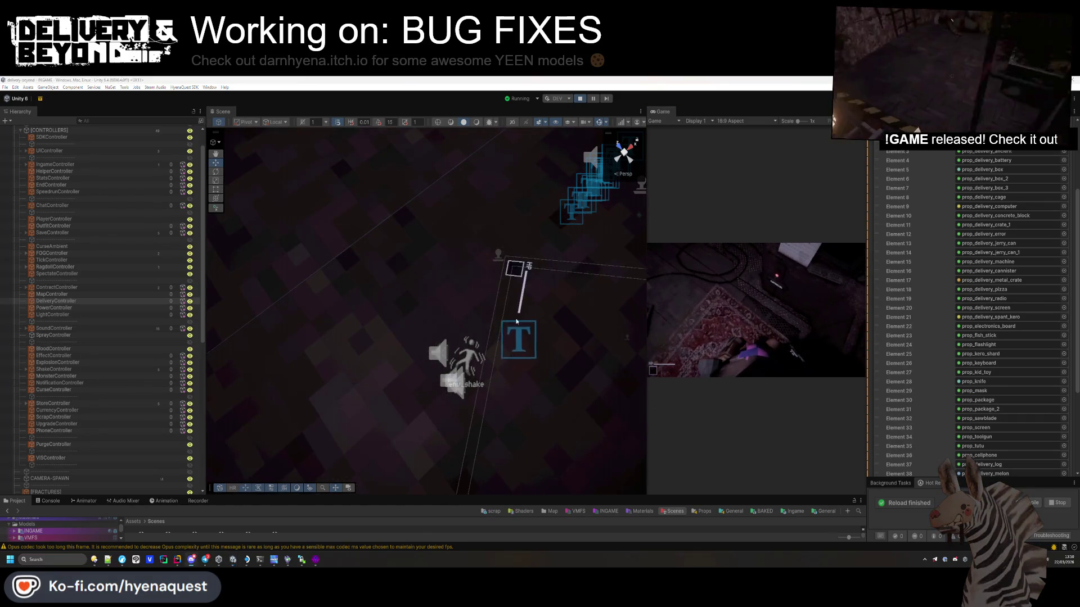
mouse_move(516, 322)
left_mouse_down()
mouse_move(506, 350)
mouse_move(580, 269)
mouse_move(597, 222)
left_mouse_up()
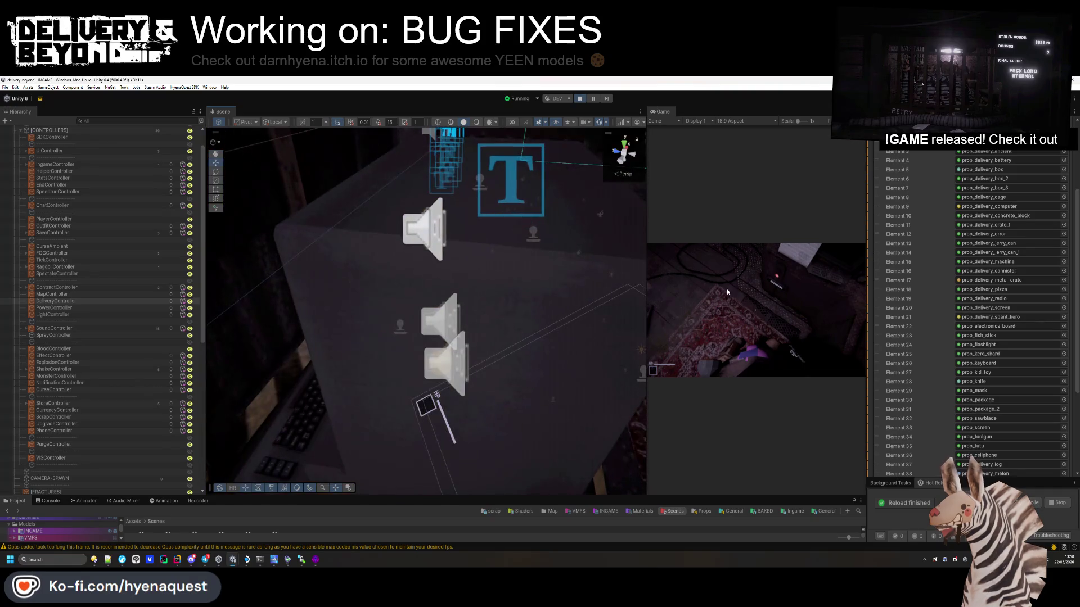
Step: Focus the running game and use the in-game developer console to move the player
left_click(727, 292)
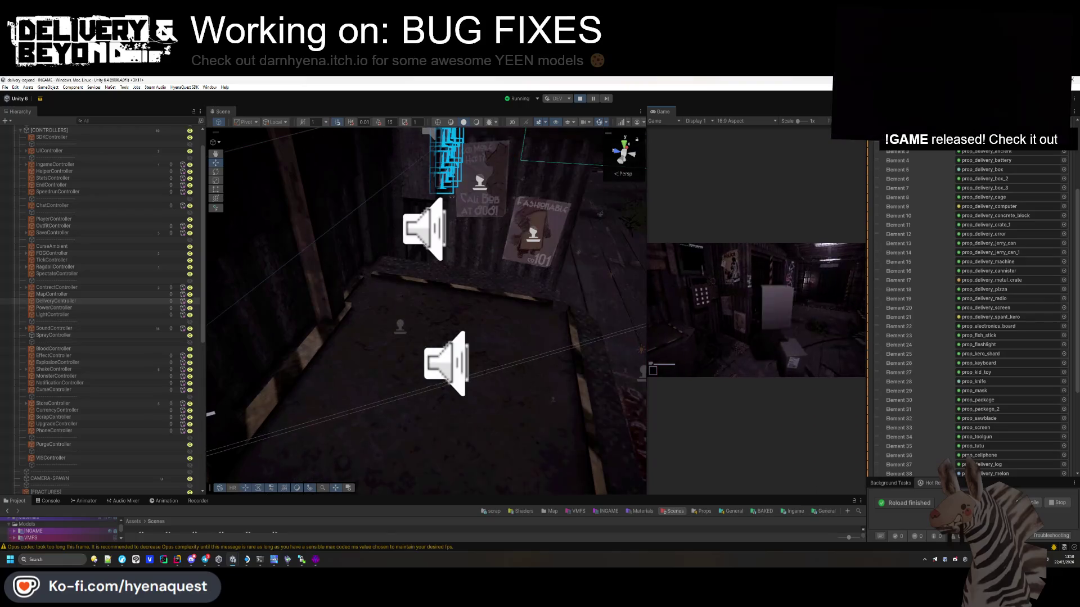
key("grave")
key("Return")
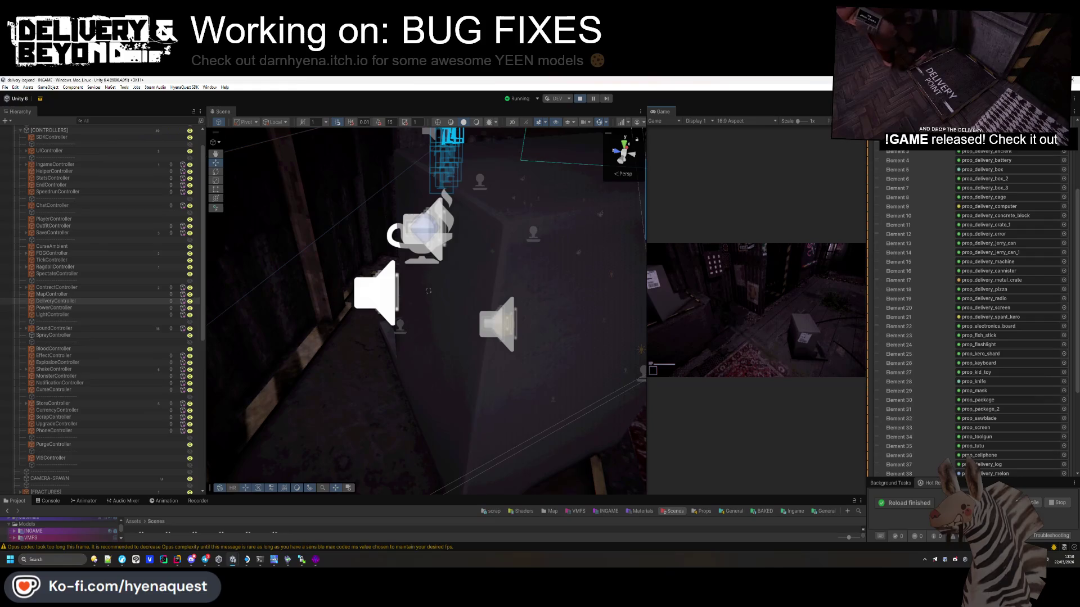
key("super")
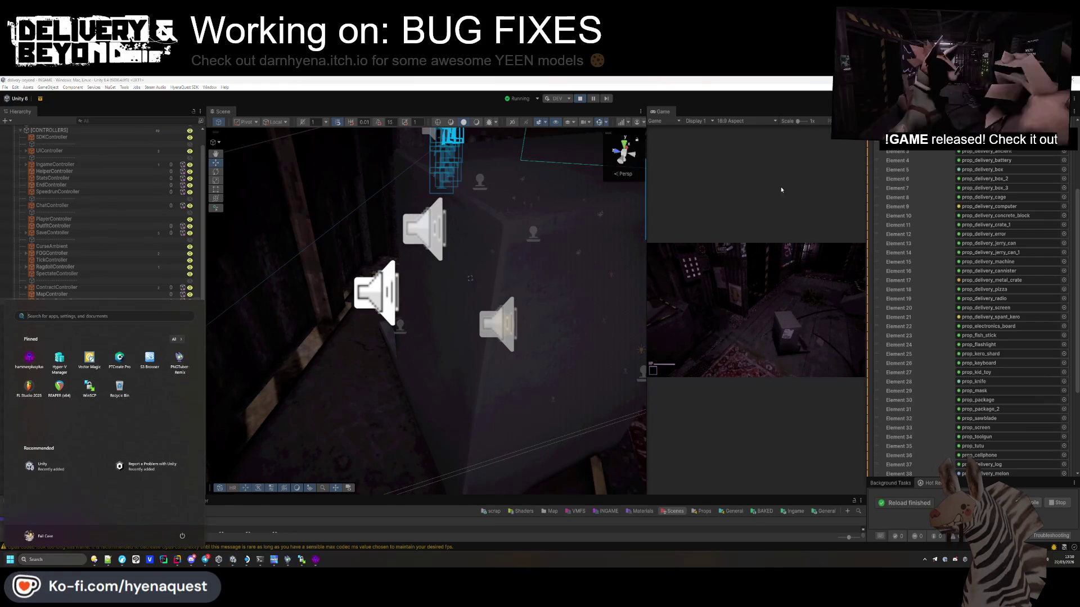
Step: Stop the play test and resize the Game view and Project assets panel
left_click(580, 99)
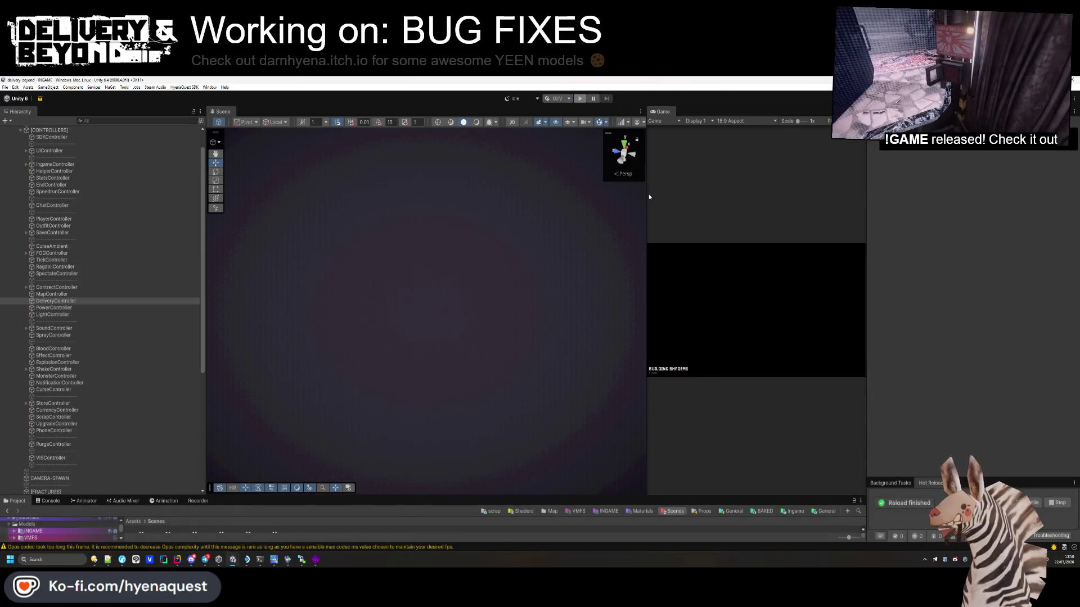
left_click_drag(649, 197, 508, 197)
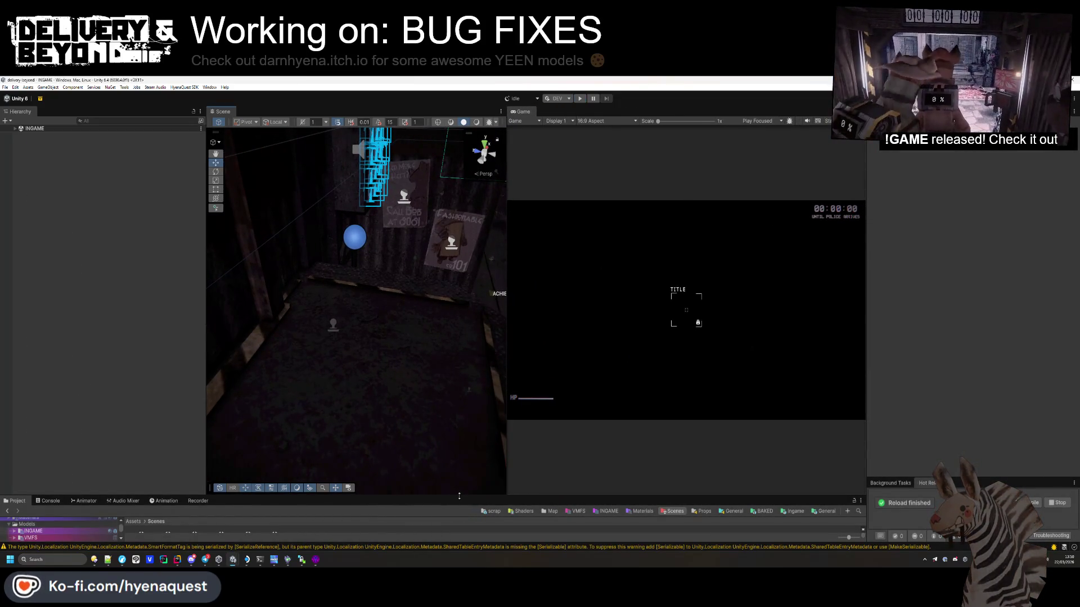
mouse_move(421, 496)
left_mouse_down()
mouse_move(450, 299)
mouse_move(489, 364)
left_mouse_up()
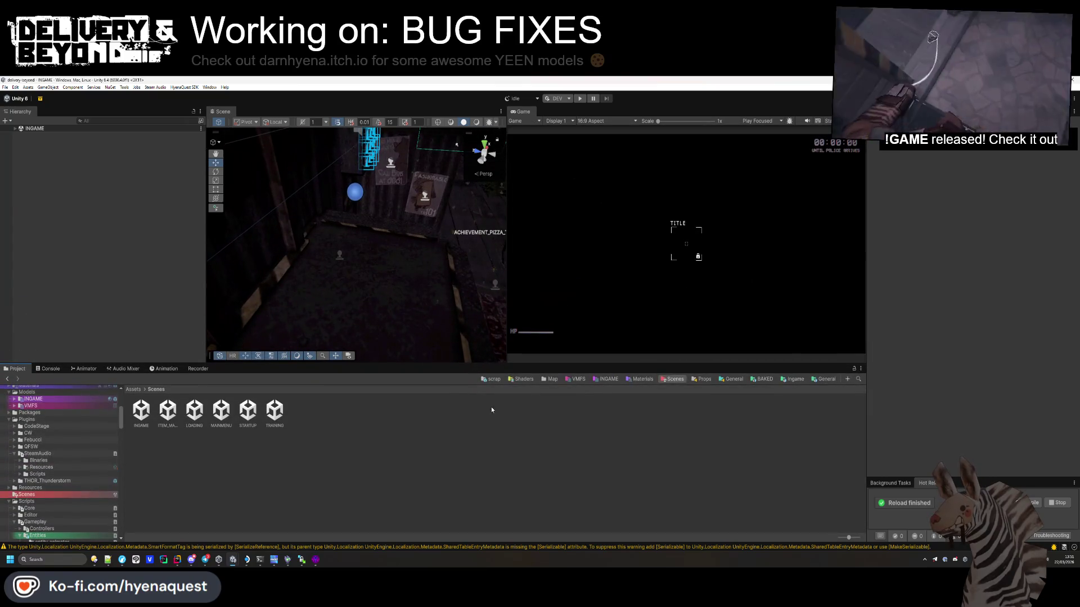
Step: Browse the Project assets to Templates/Ingame/Entities and view its contents
left_click(557, 380)
left_click(133, 390)
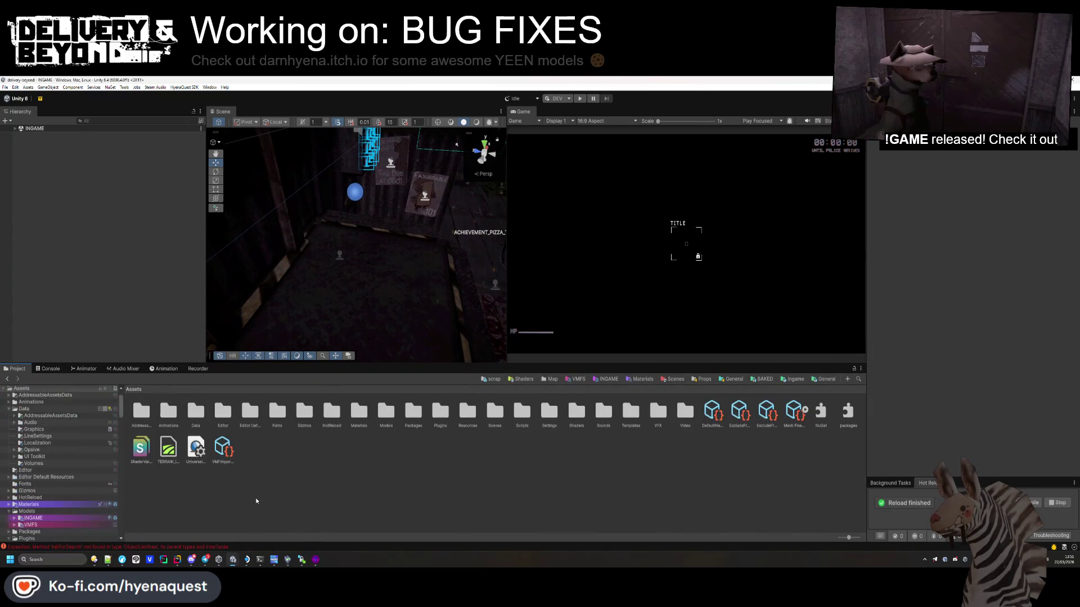
left_click(793, 380)
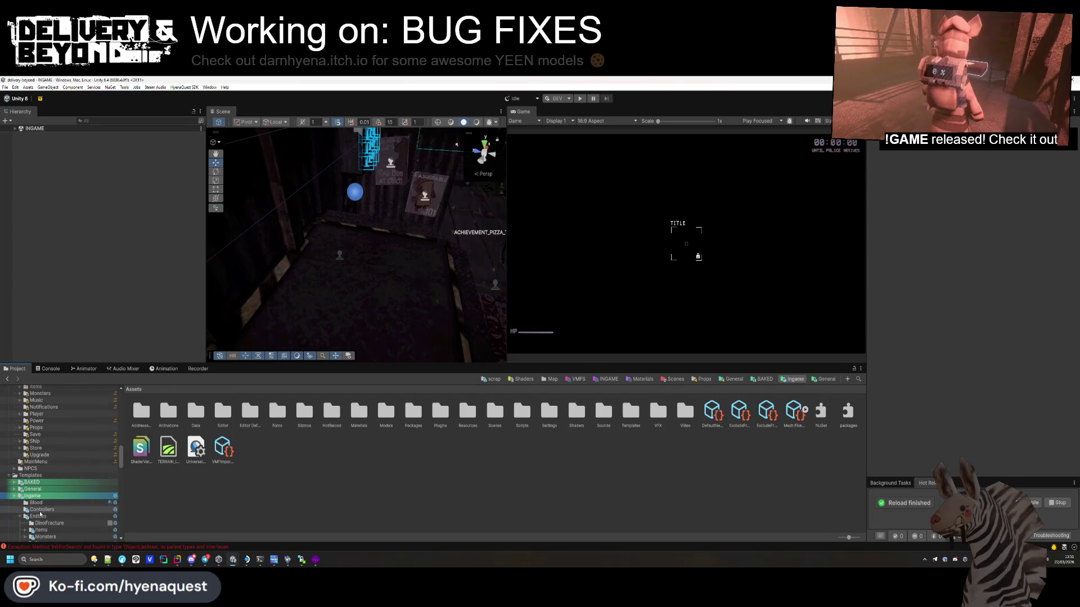
left_click(38, 516)
scroll(39, 511, "down", 2)
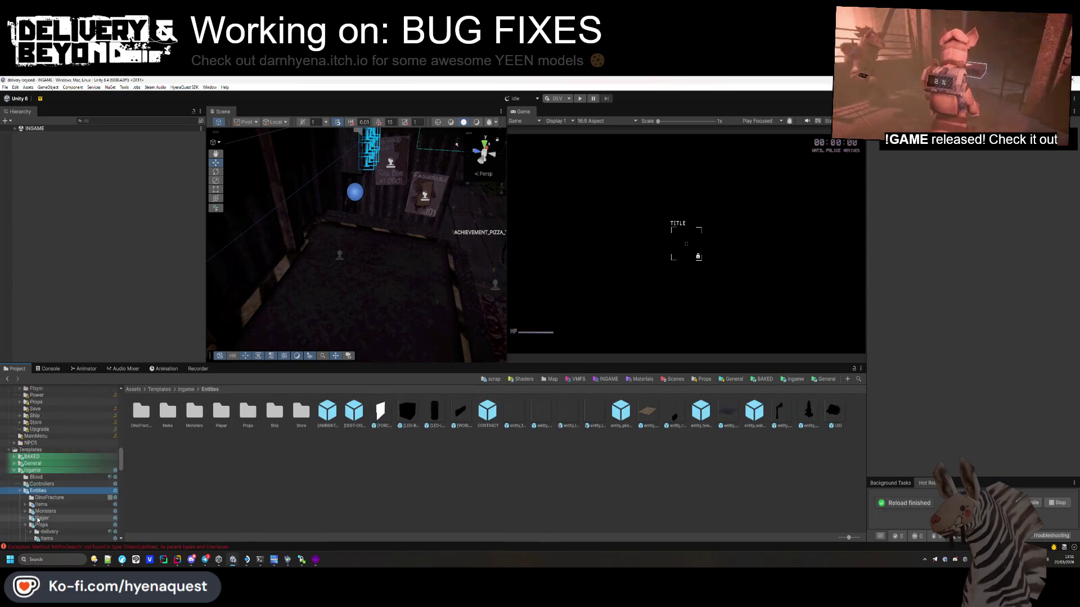
left_click(325, 482)
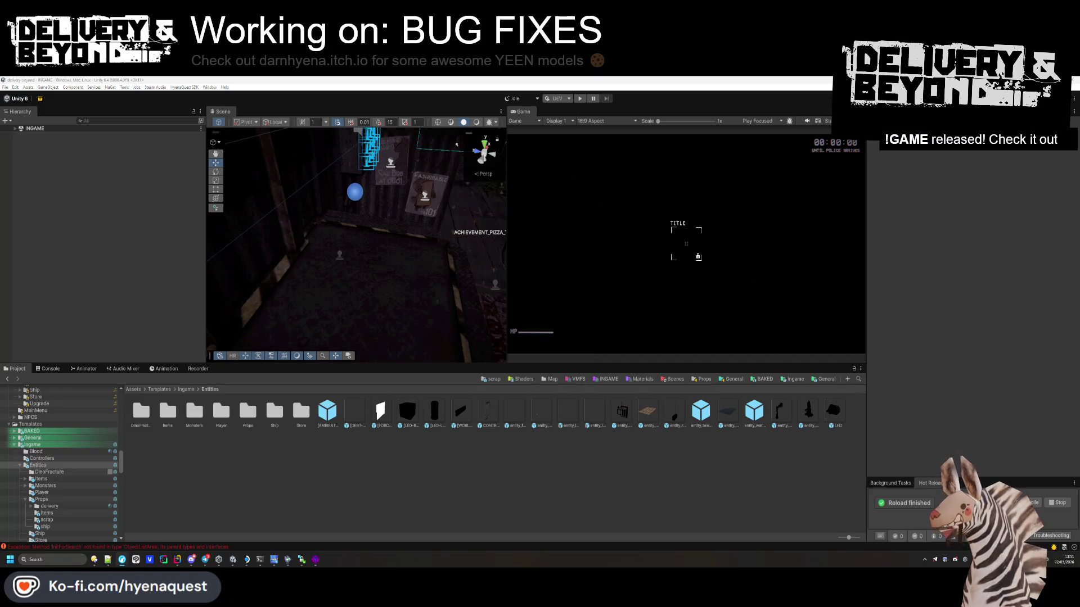
Step: Paste the earlier announcement text into the UPDATE V2.1.0 Event Description in Firefox
key("alt+Tab")
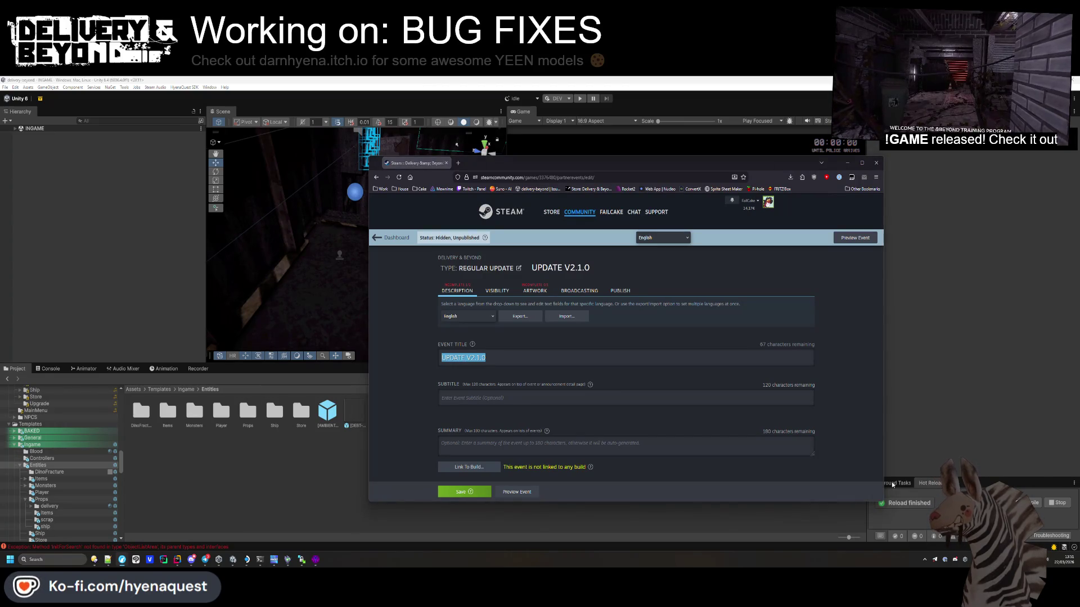
scroll(539, 351, "down", 1)
left_click(874, 546)
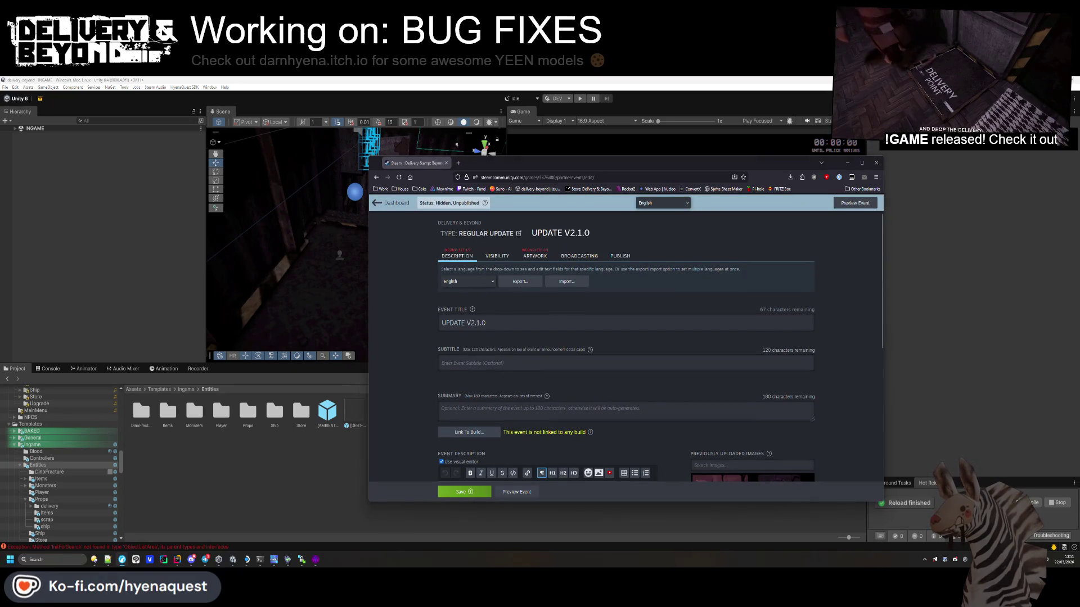
scroll(465, 444, "down", 2)
type("Welcome to 2.0.0! New maps, customization, speedrun timers, achievements, and more! Thanks everyone for playing so far! And for all the feedback & ideas over at discord!")
scroll(563, 417, "down", 1)
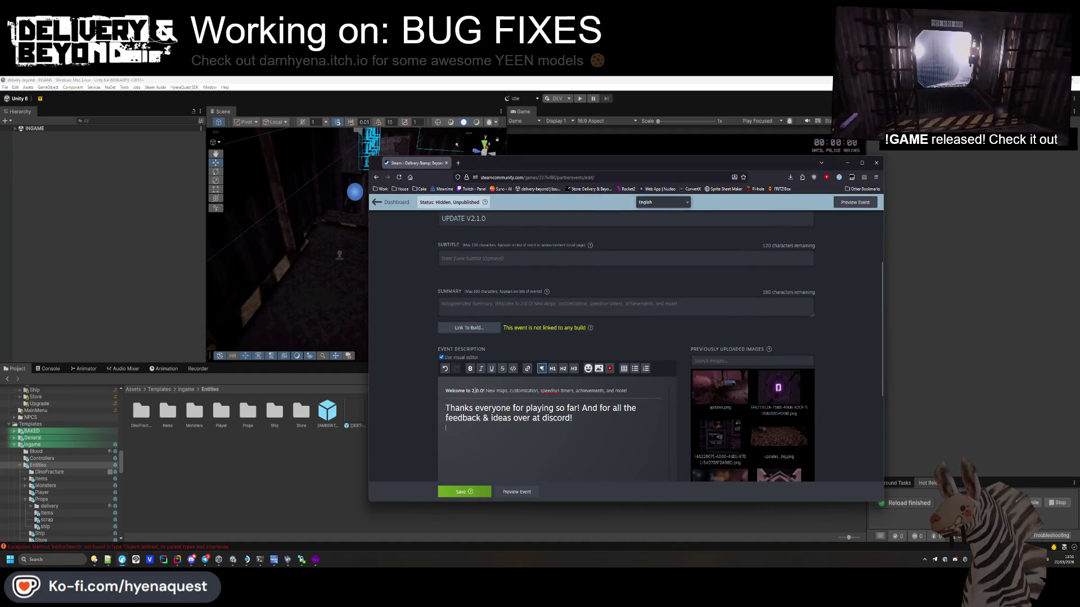
Step: Replace the old welcome line with 'Modders can now create custom maps!' plus bugfix and tutorial notes
left_click_drag(638, 390, 439, 386)
key("BackSpace")
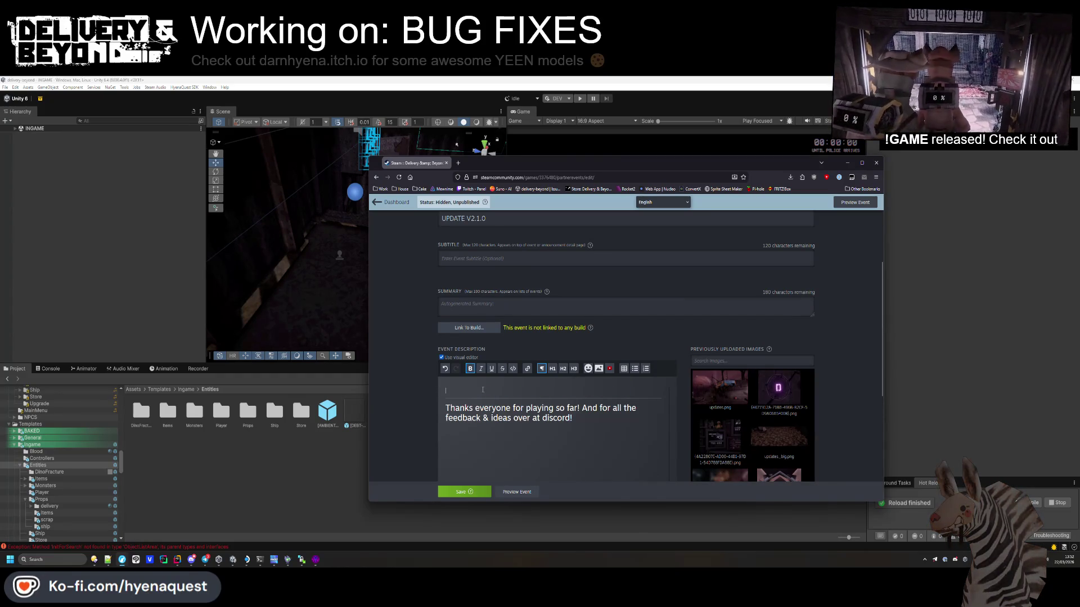
type("dustom map")
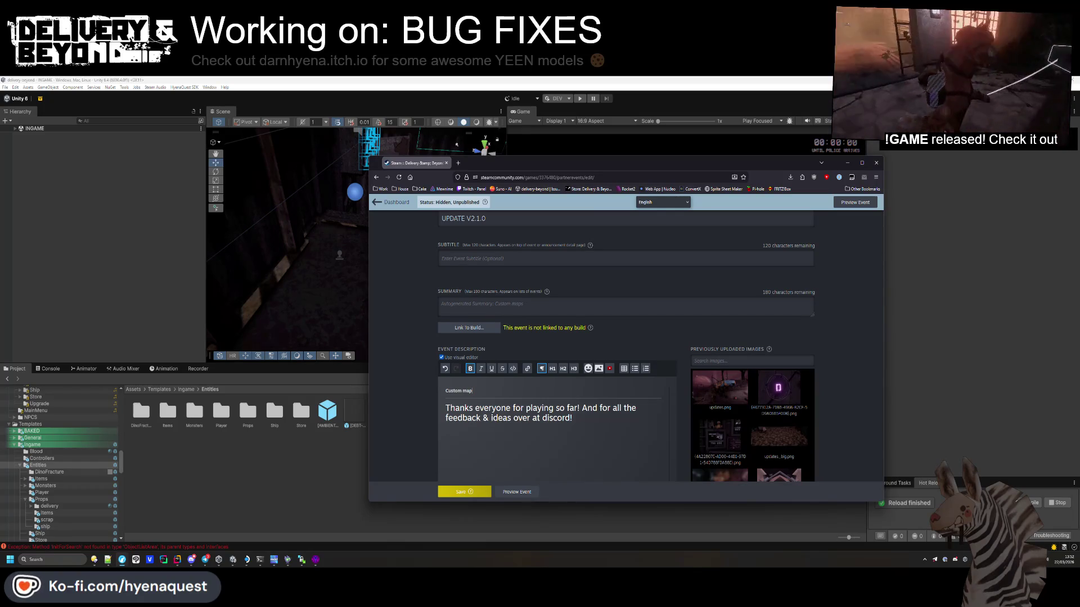
type("Modder")
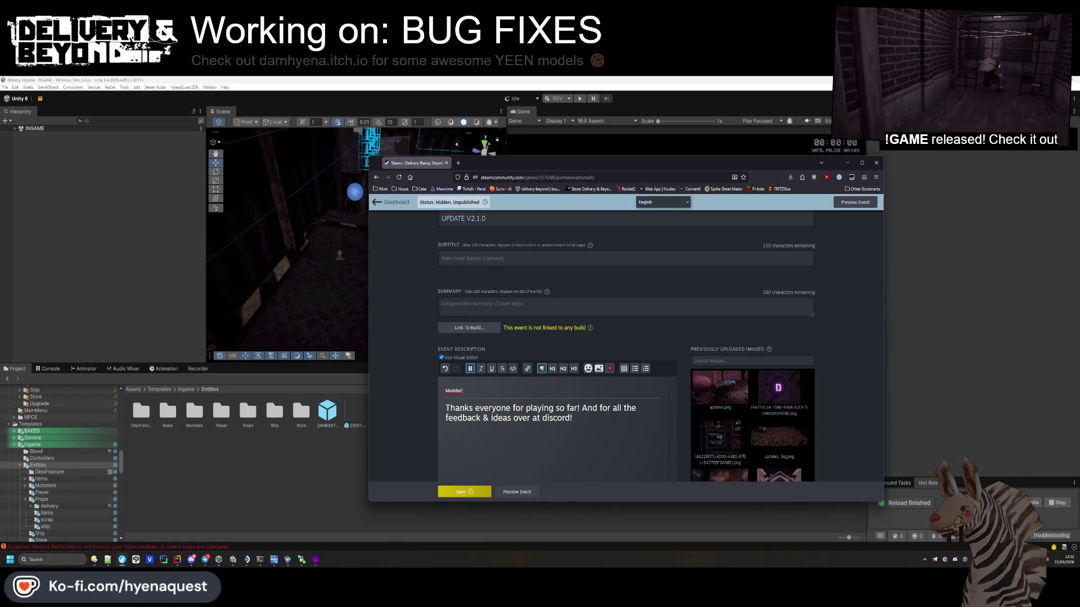
type("s can now create custom maps! Bu")
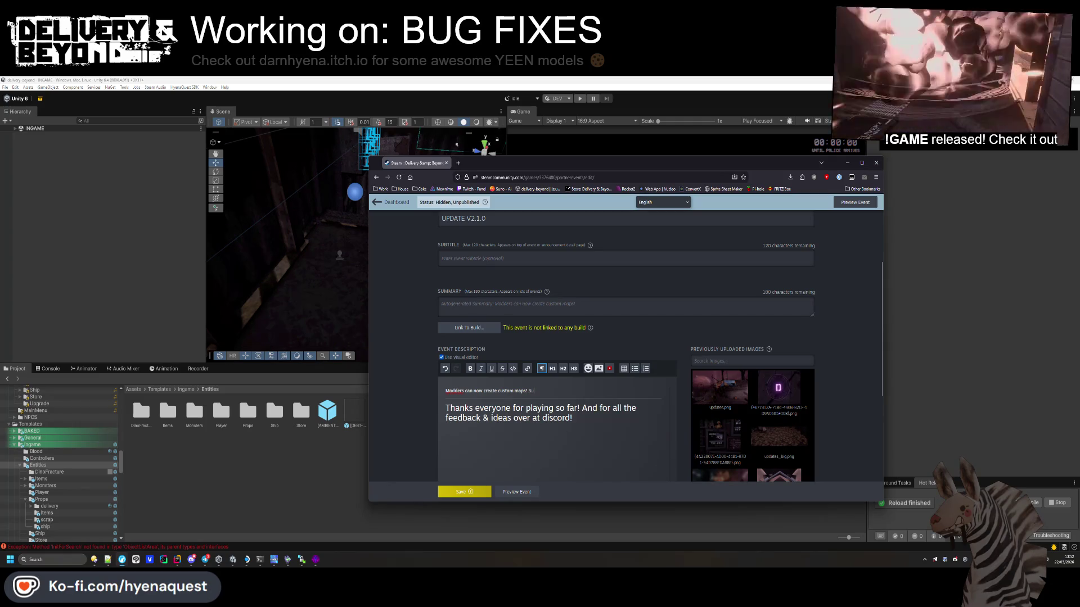
type("gfixes")
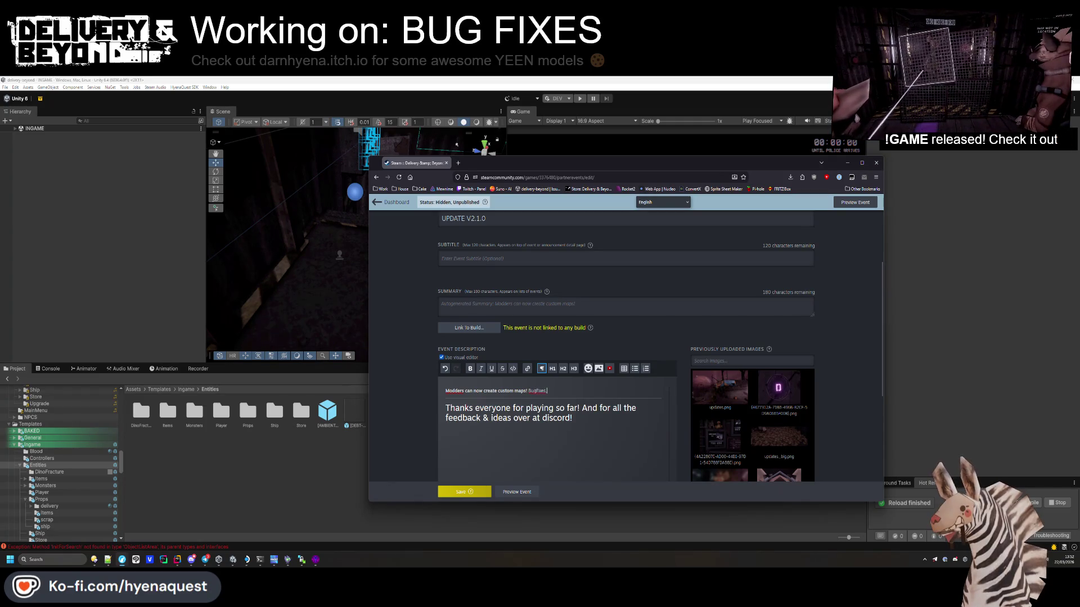
type(", small imp")
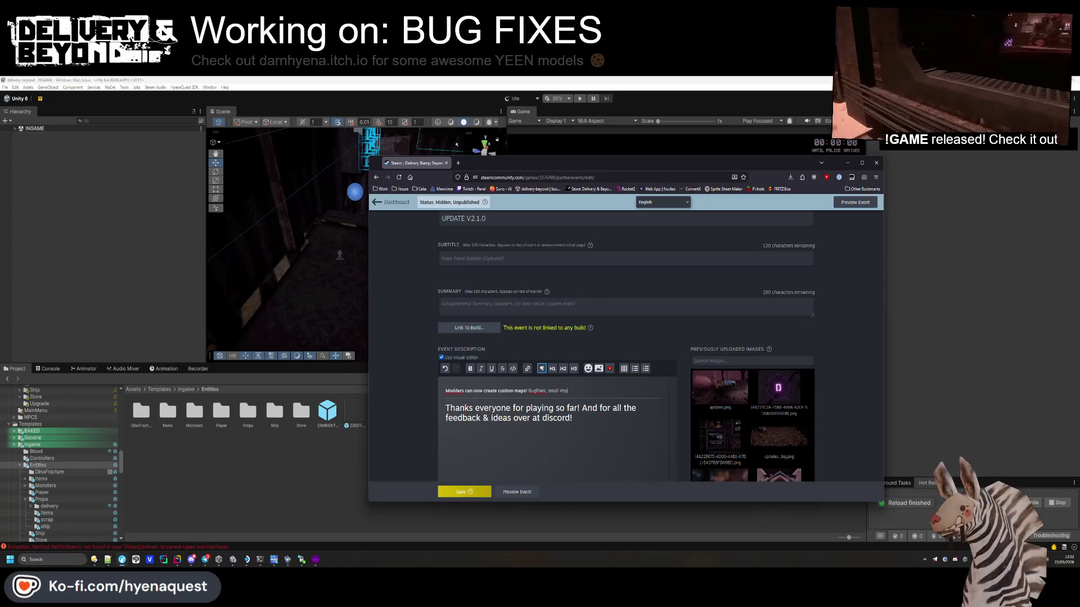
type("rial improvements")
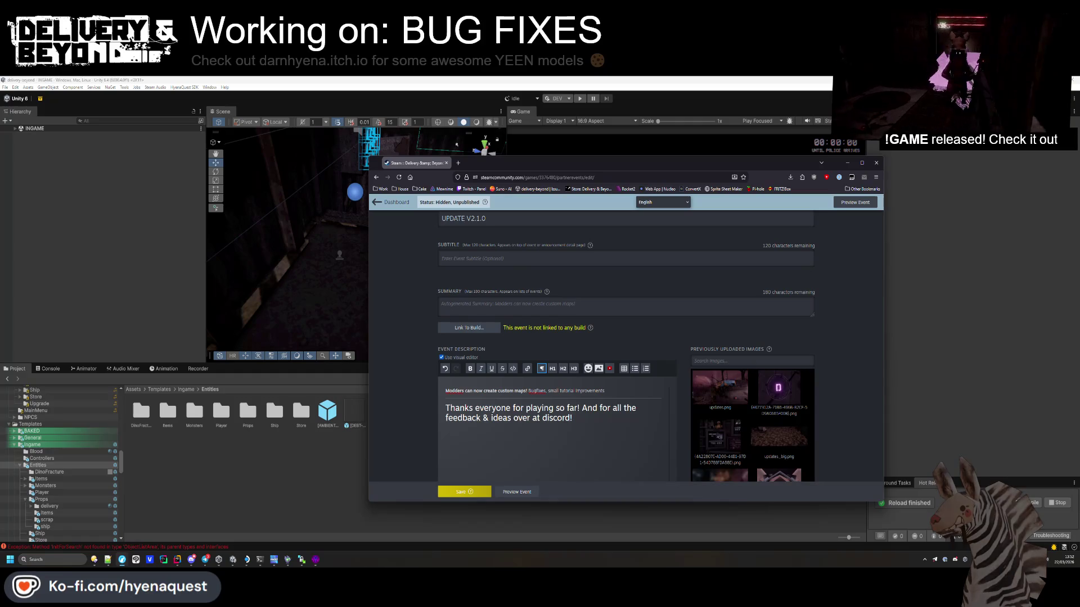
type(", ")
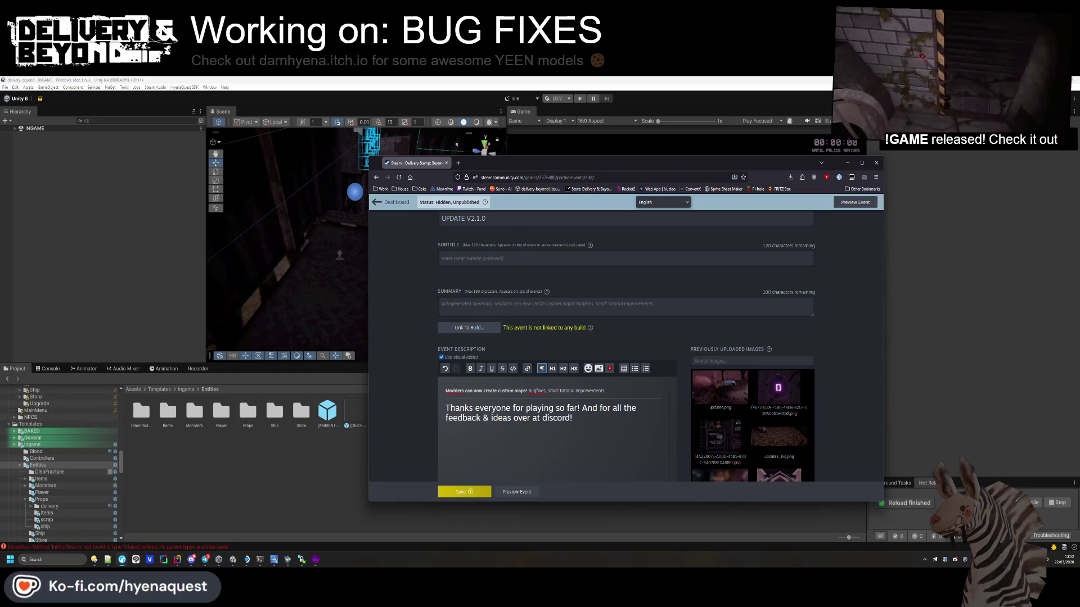
type("more c")
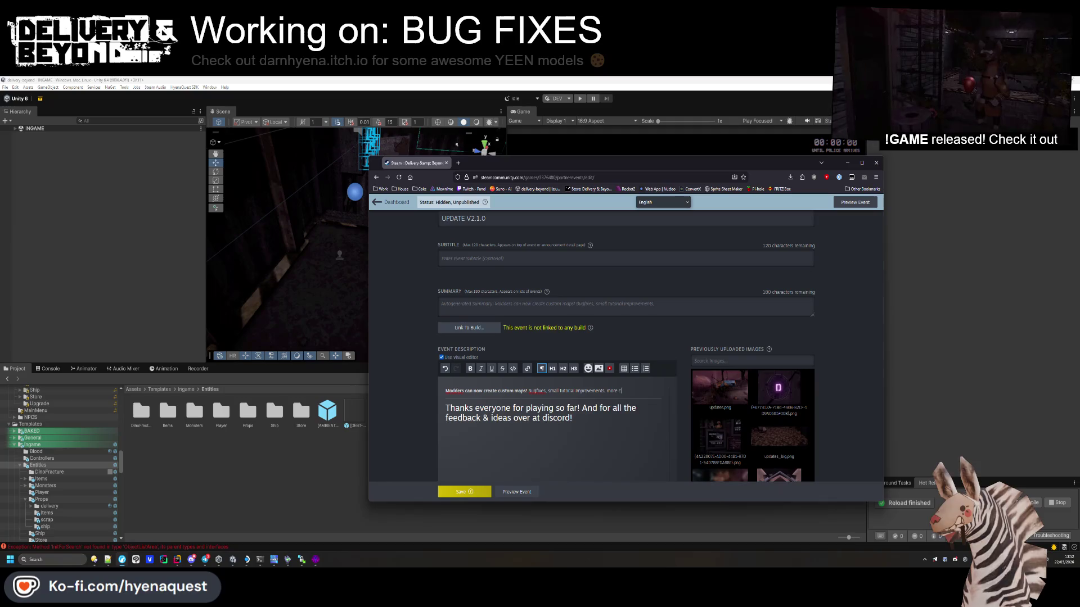
type("ustomization")
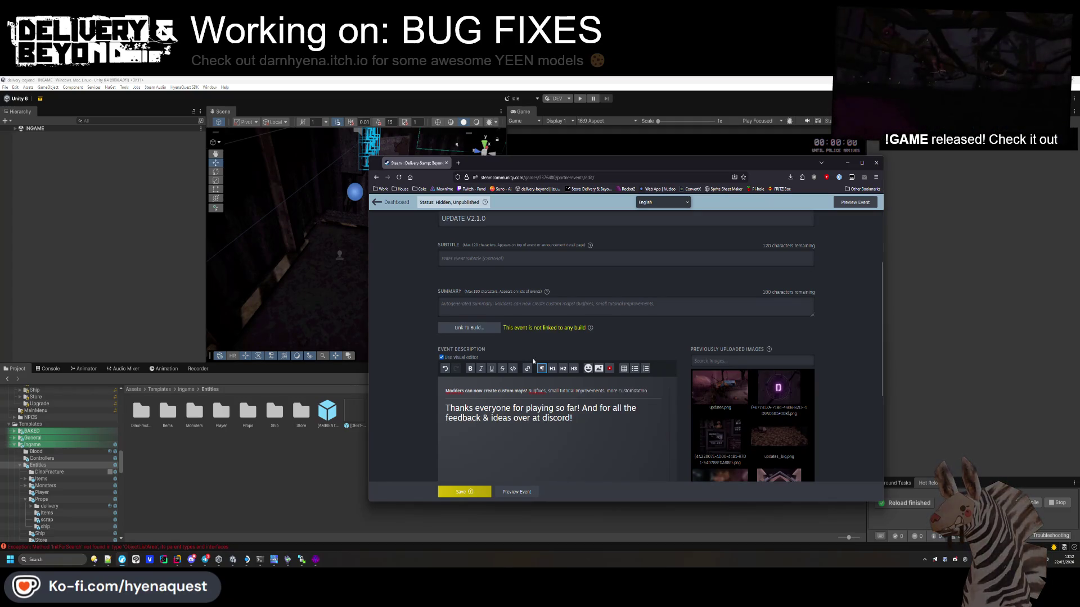
Step: Delete the thank-you paragraph from the event description
scroll(450, 374, "down", 1)
triple_click(450, 374)
key("BackSpace")
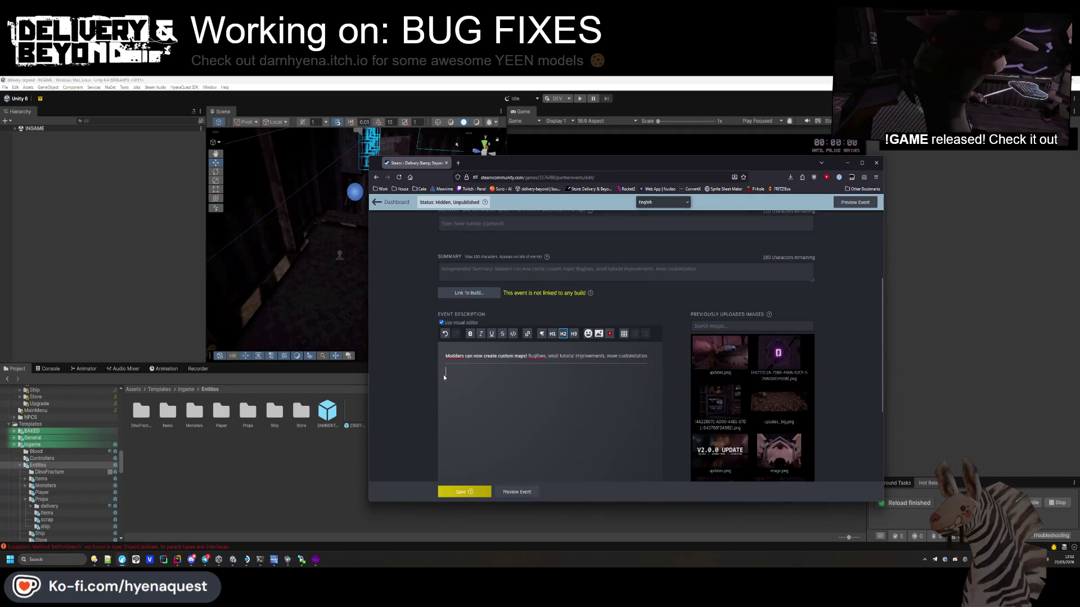